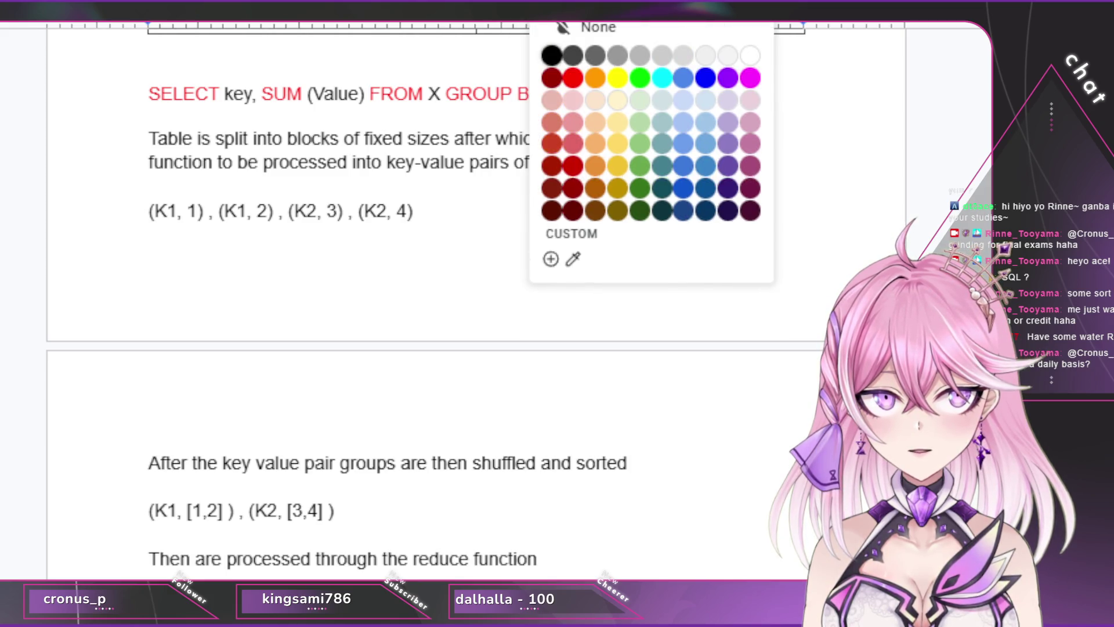
Dismiss the text colour palette without recolouring, then move down to the Qn3 page.
left_click(619, 79)
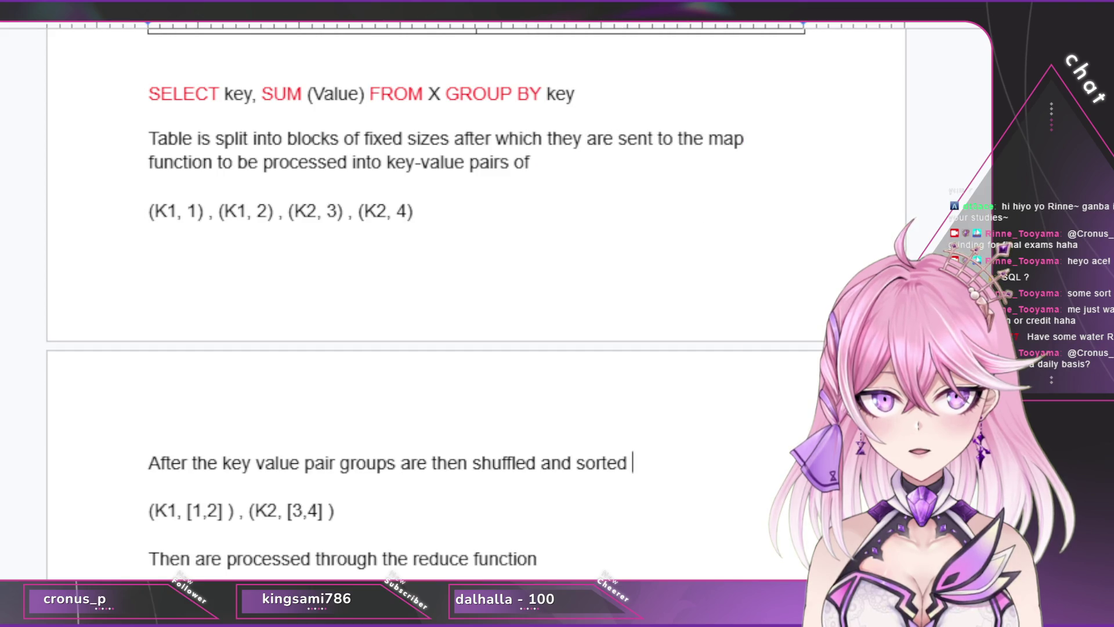
scroll(426, 305, "down", 3)
scroll(427, 305, "down", 2)
scroll(427, 304, "up", 6)
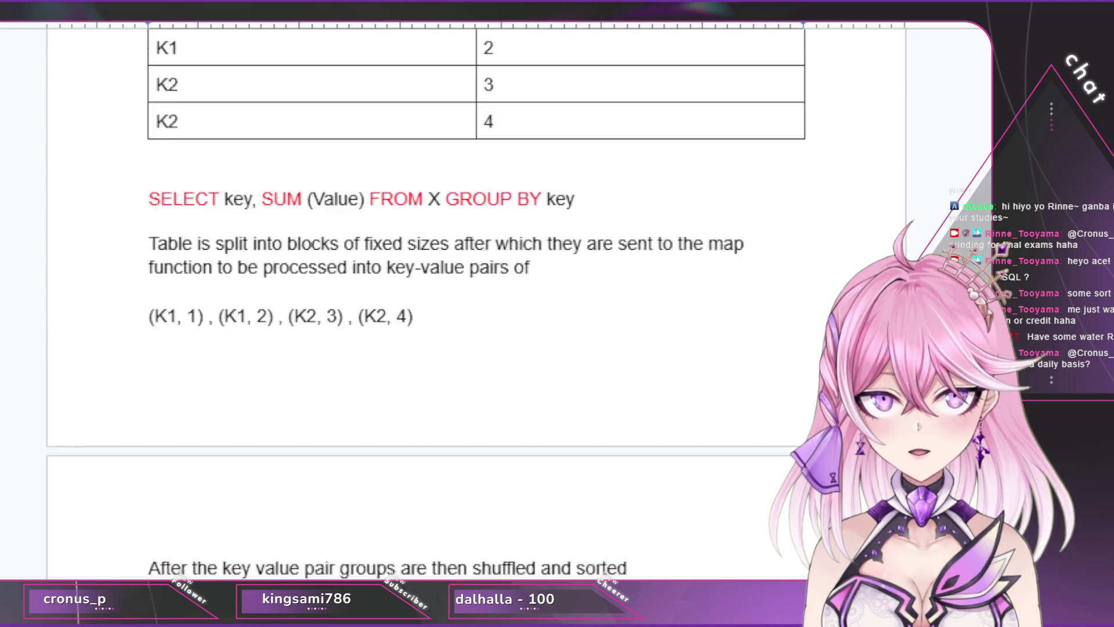
scroll(427, 304, "down", 3)
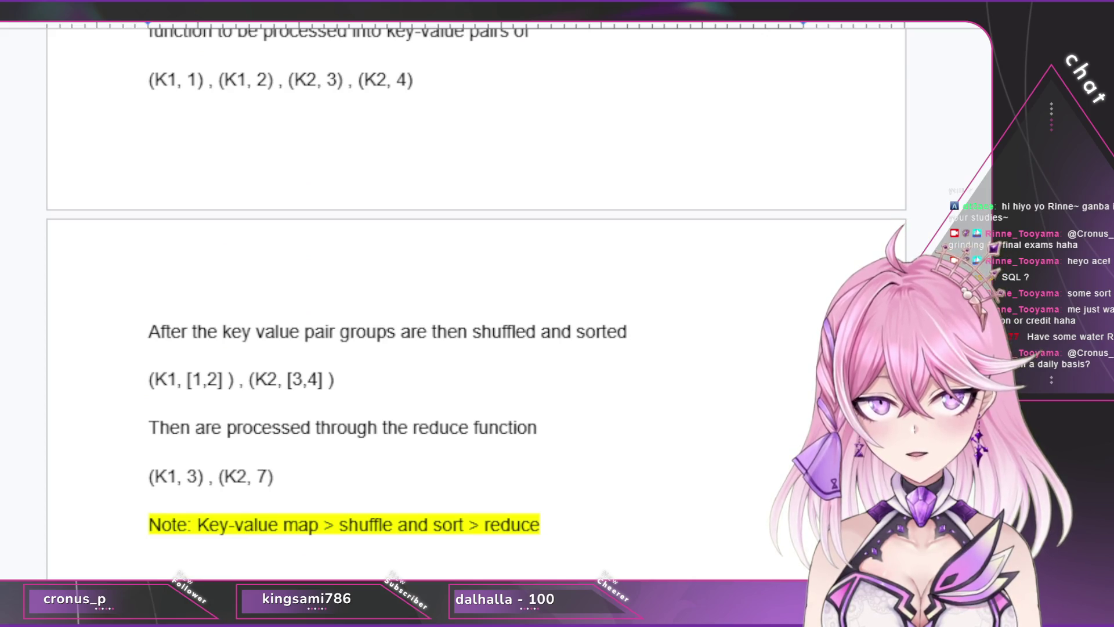
scroll(426, 305, "down", 5)
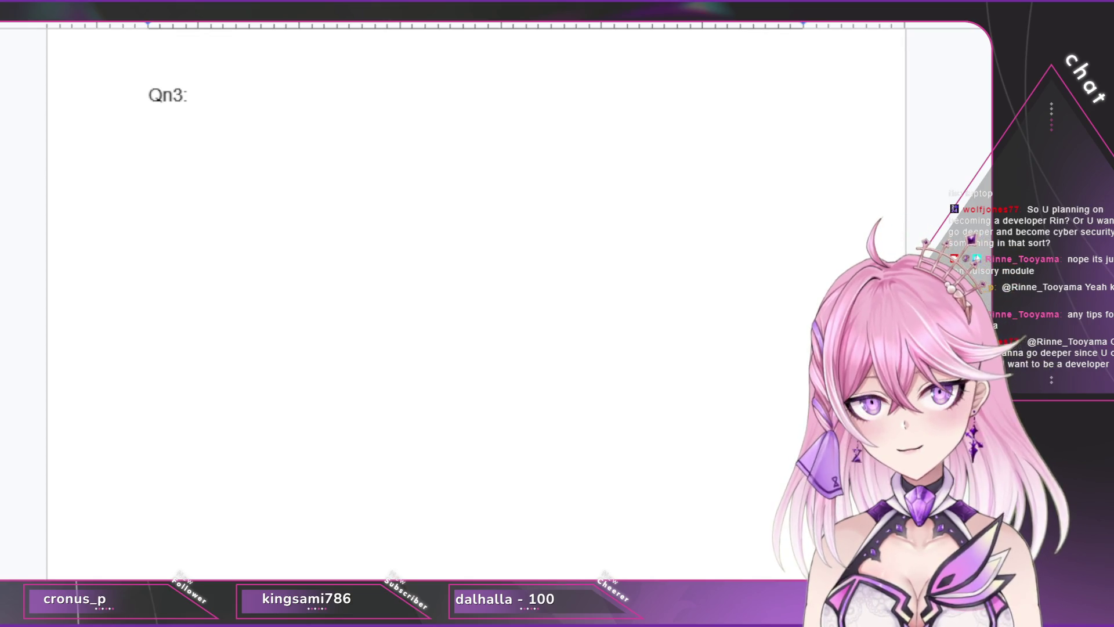
Place the cursor below Qn3: and add a blank line for the answer.
key("shift+Right")
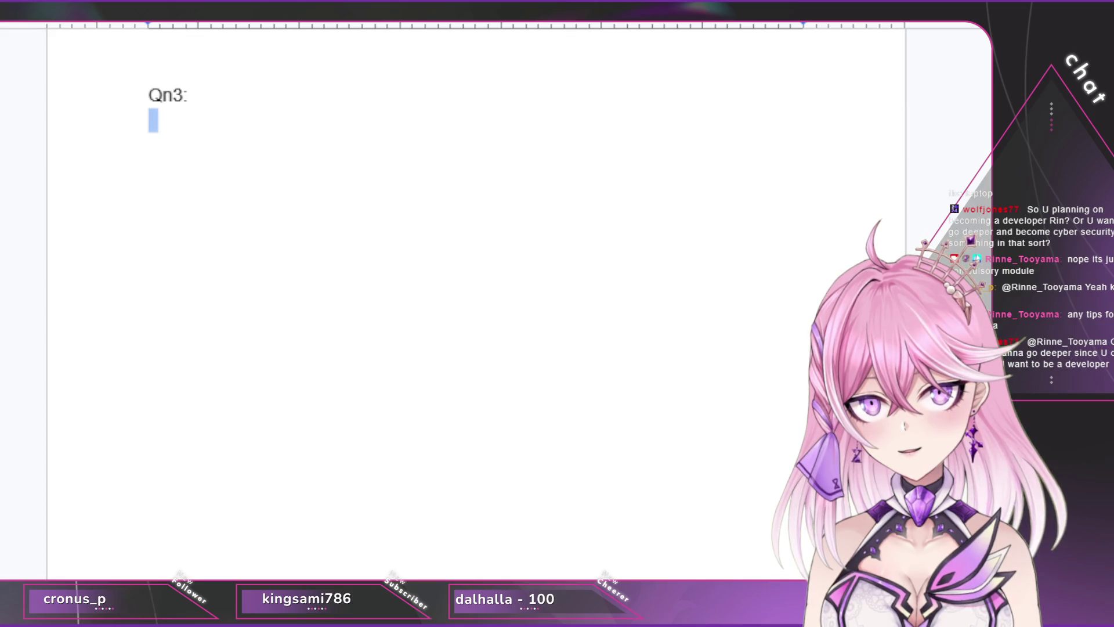
key("Left")
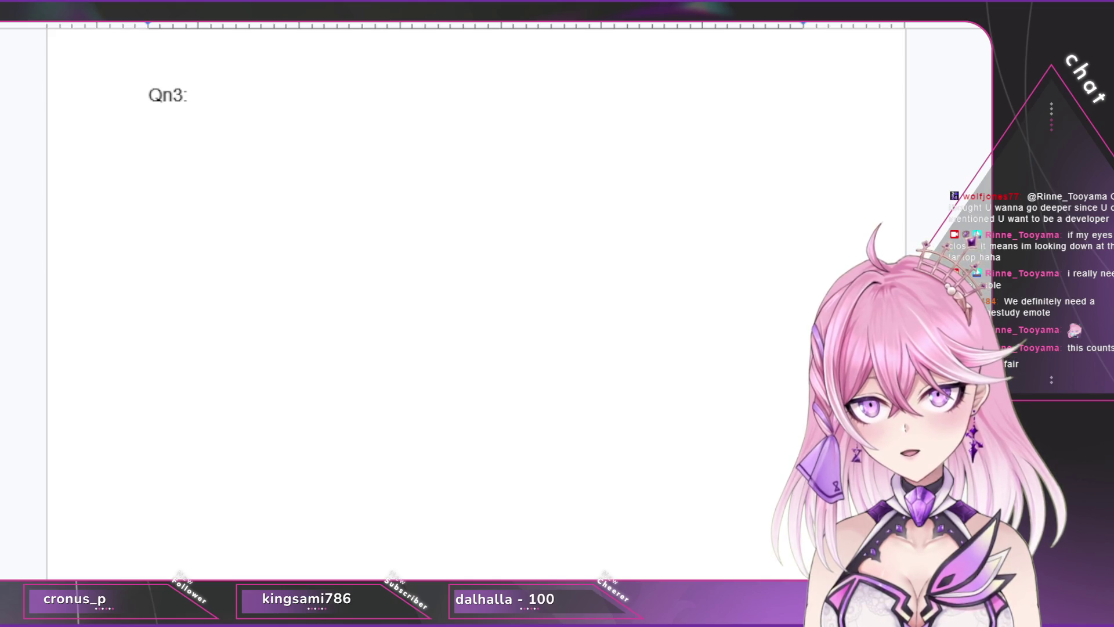
key("Return")
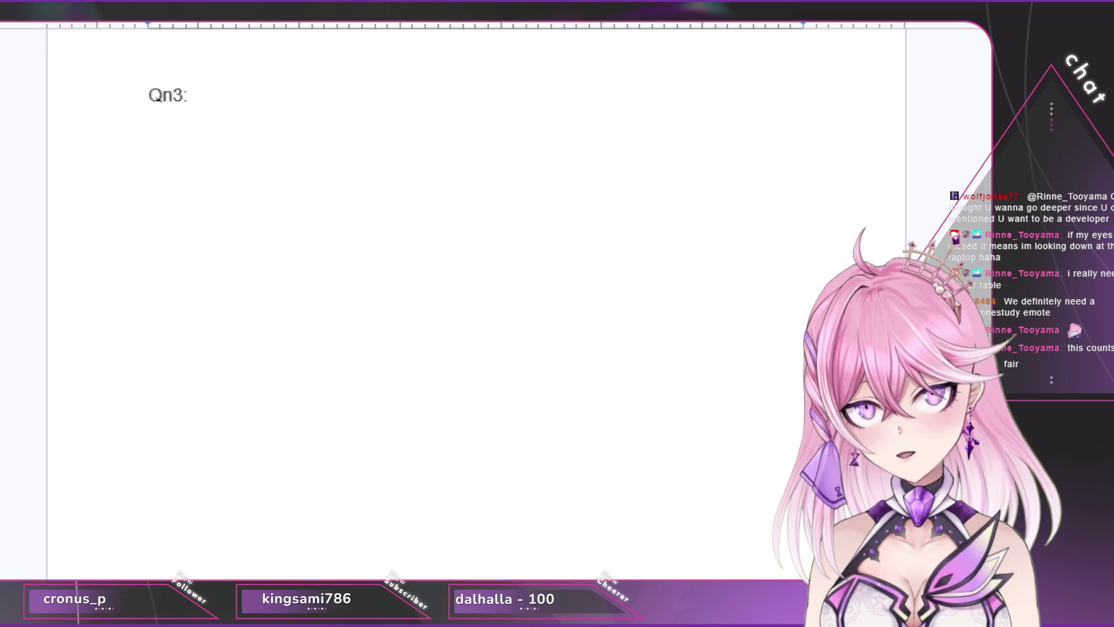
key("Return")
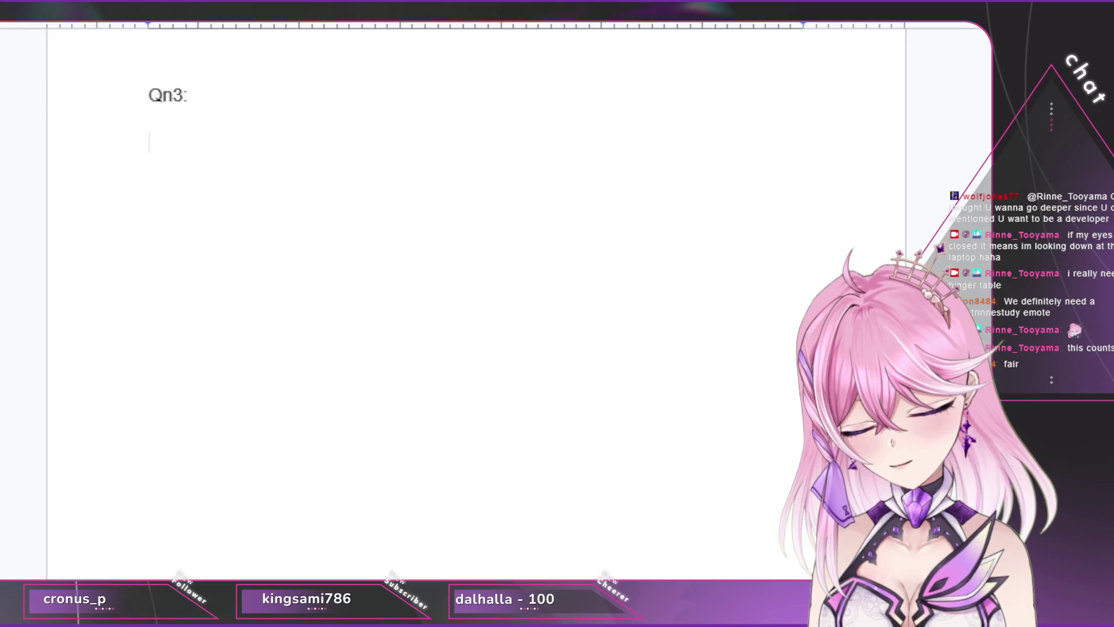
type("Entity")
Write 'Entity' then begin 'STUDENT ( StdID', fixing the StuID typo.
key("Return")
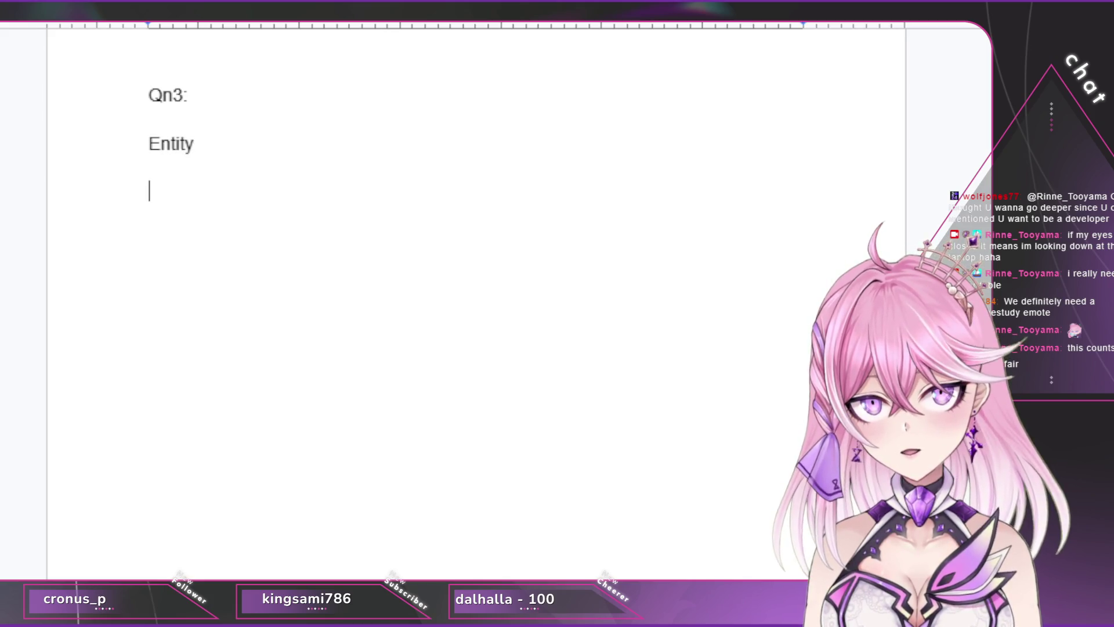
type("S")
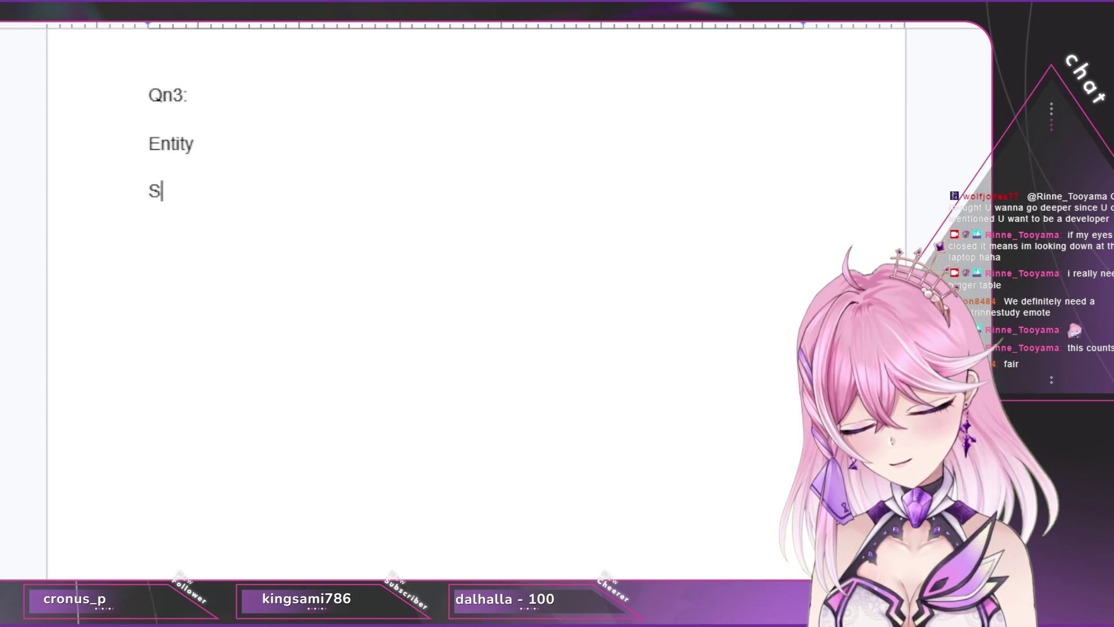
type("TUDENT")
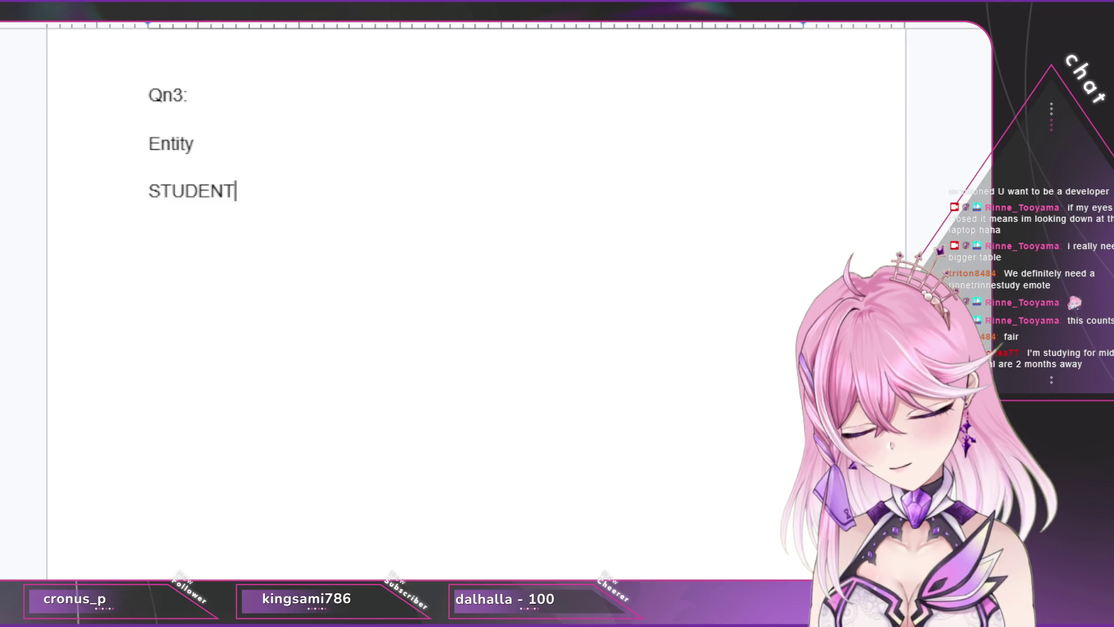
key("Return")
key("BackSpace")
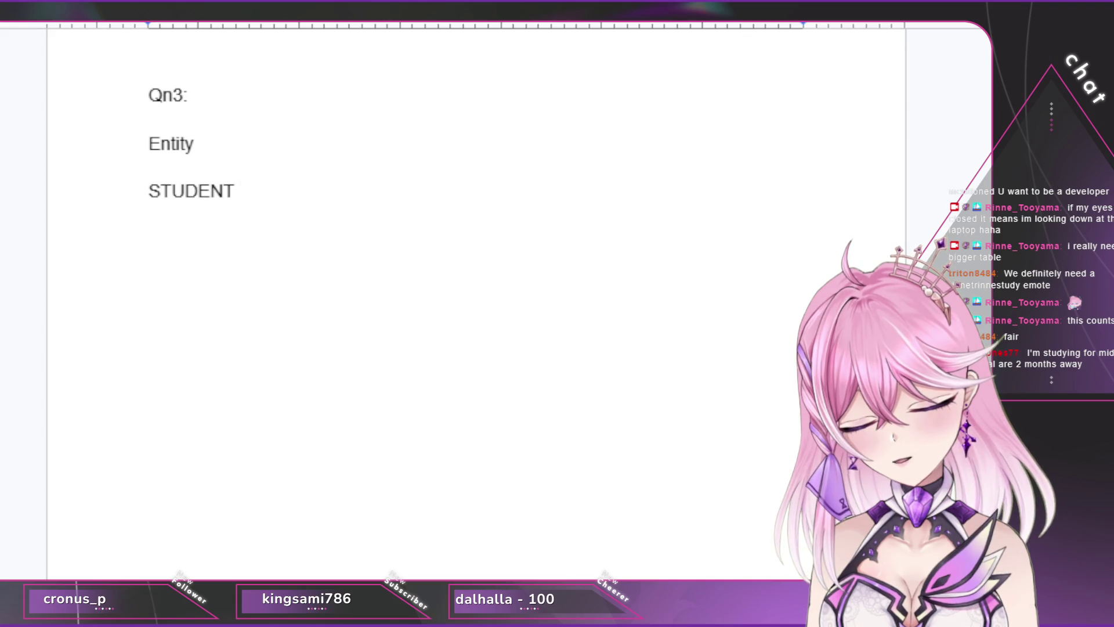
type("( ")
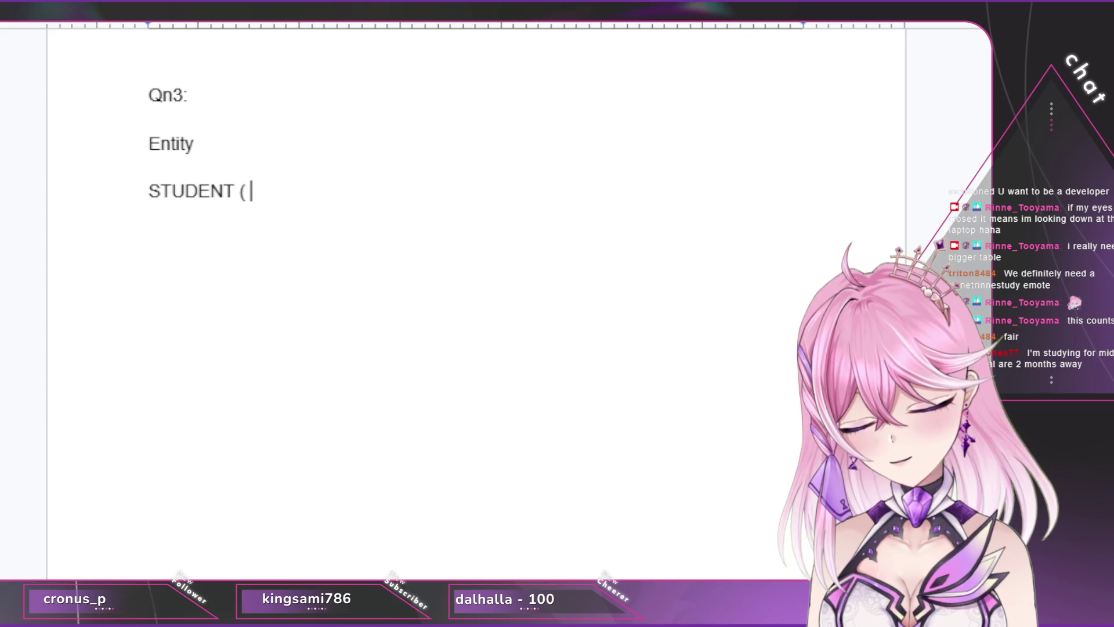
type("Syu")
key("BackSpace")
key("BackSpace")
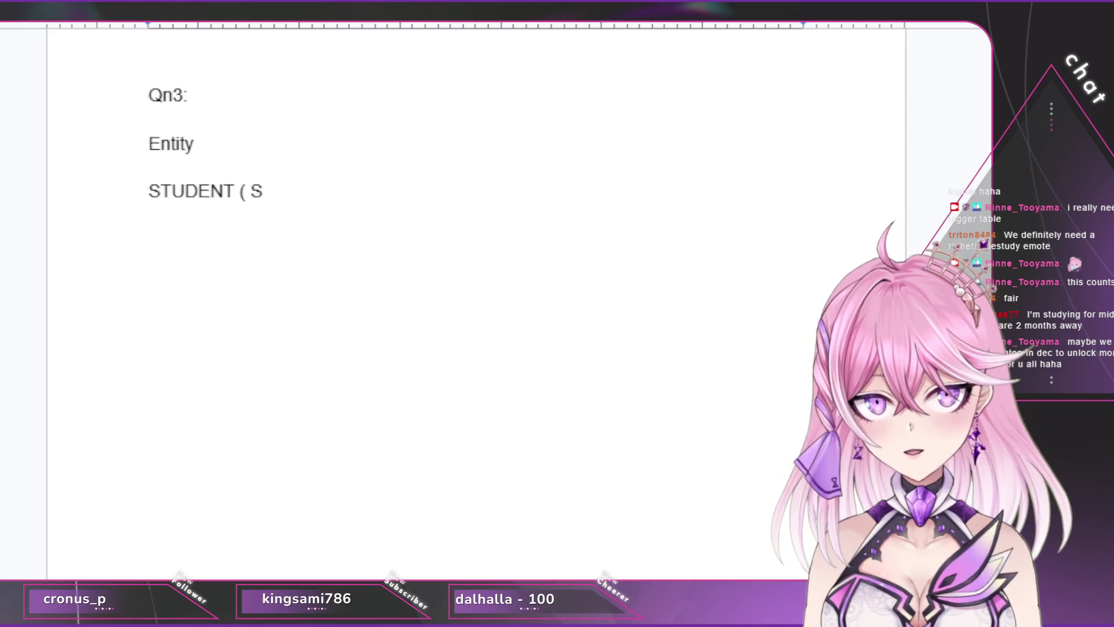
key("shift+Right")
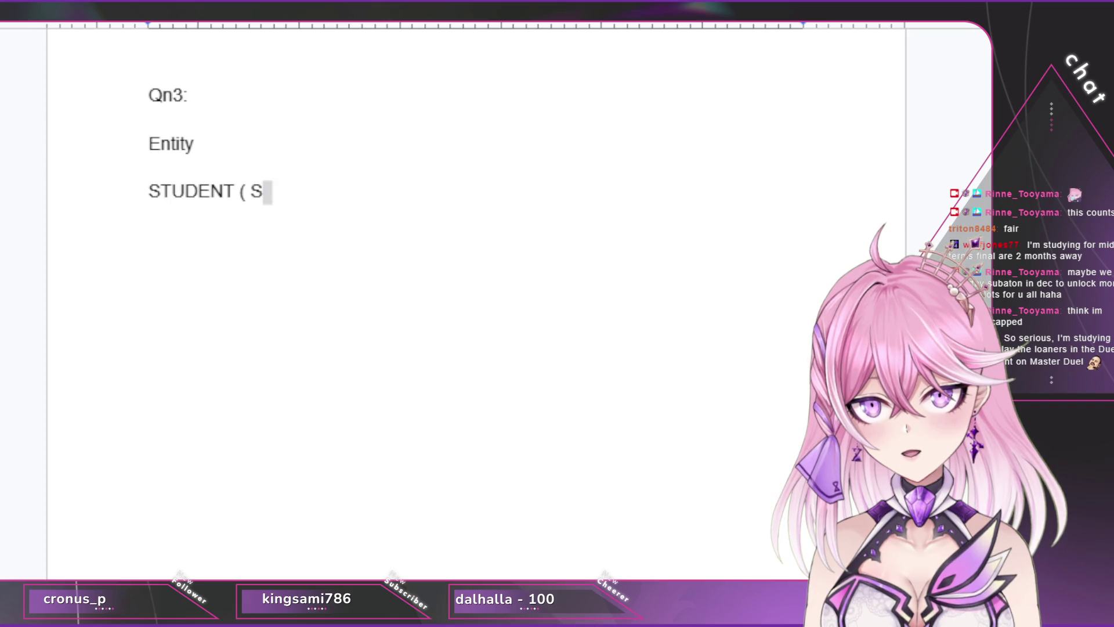
key("Left")
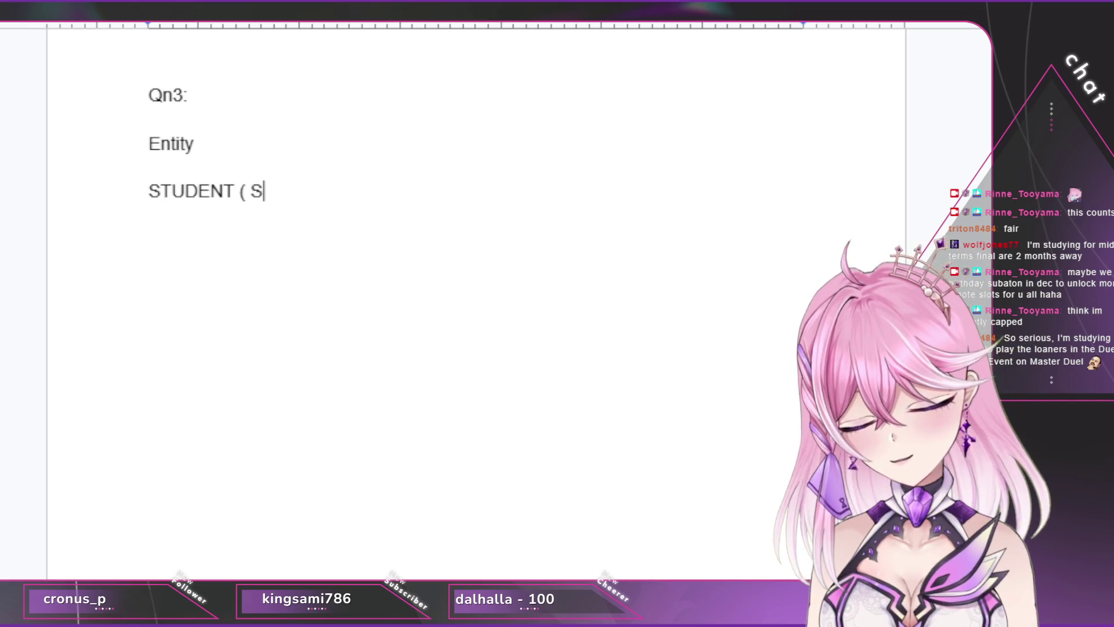
type("tuID")
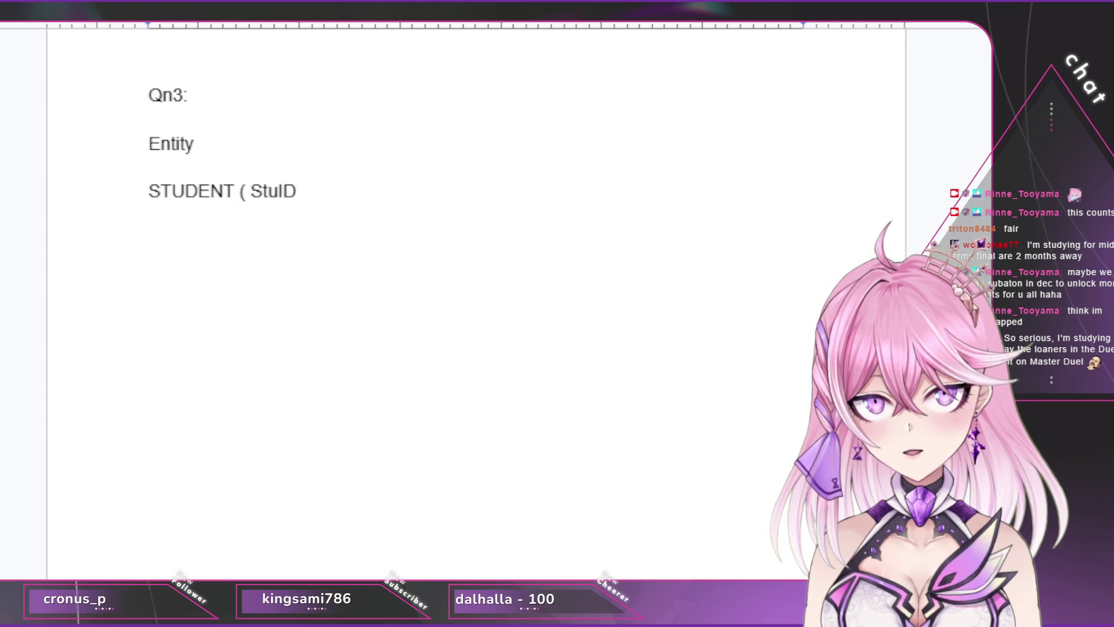
key("BackSpace")
key("BackSpace")
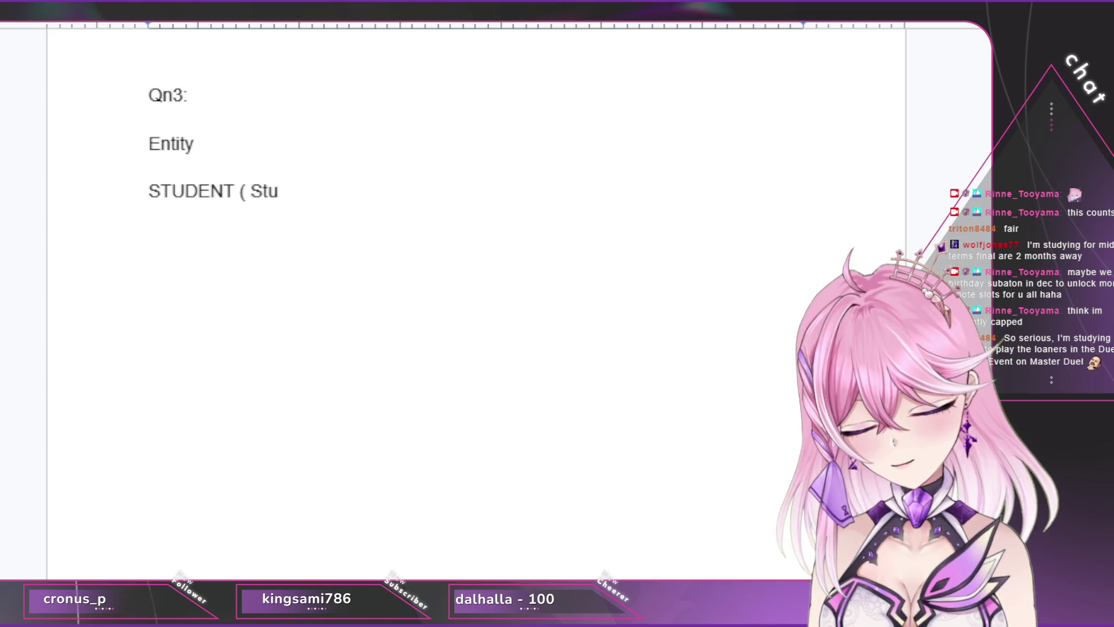
key("BackSpace")
key("BackSpace")
type("td")
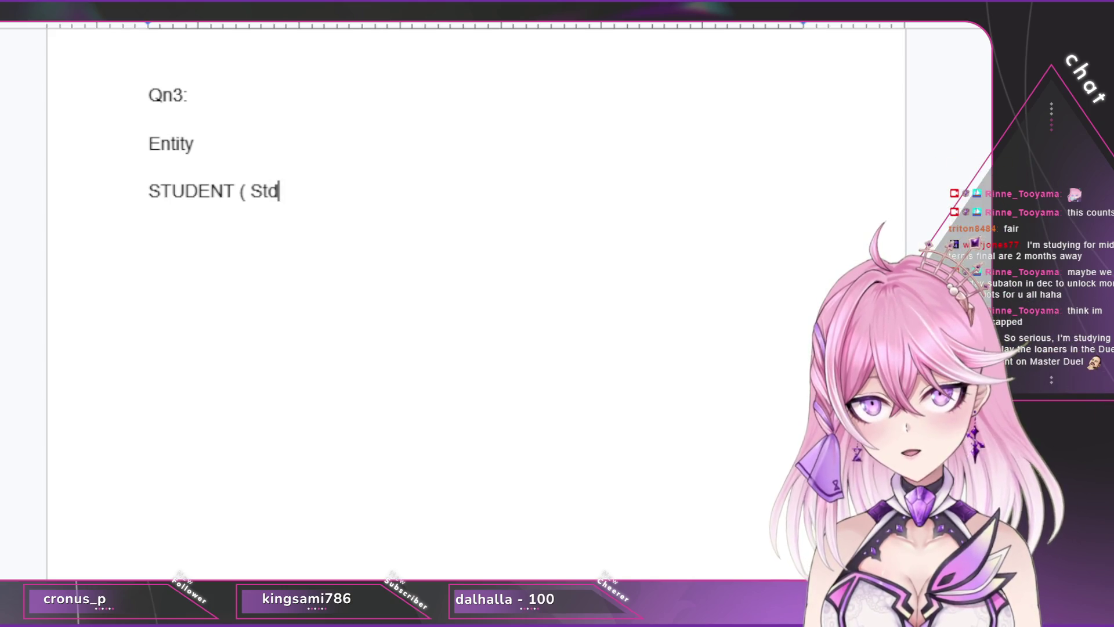
type("ID")
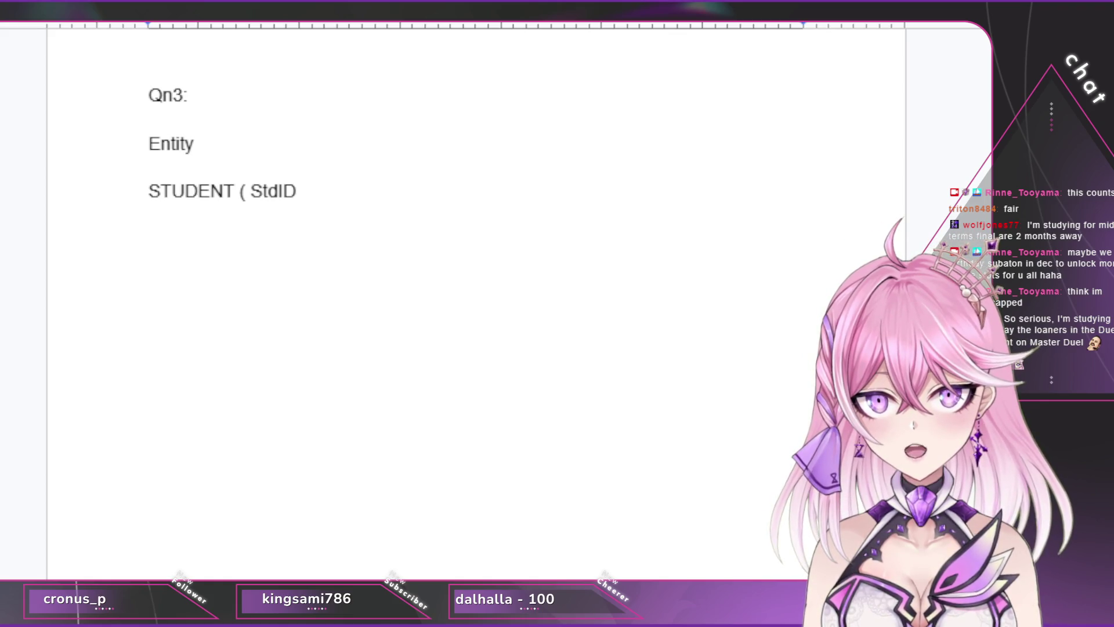
Finish the line as 'STUDENT ( StdID , Name)' and start the PK line.
key("shift+Right")
key("Left")
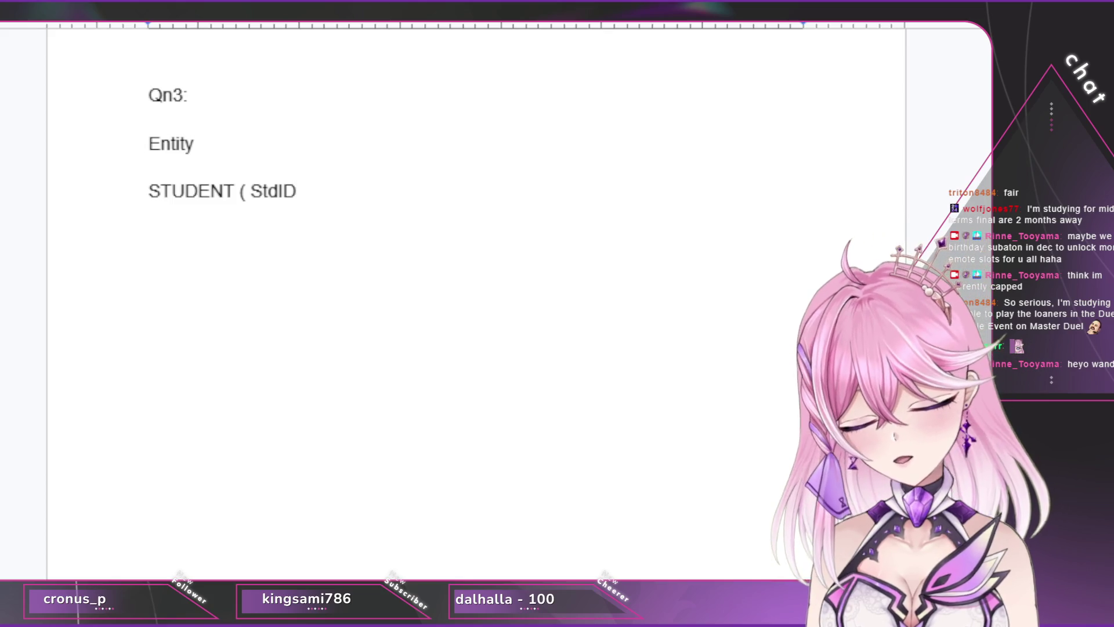
type(", ")
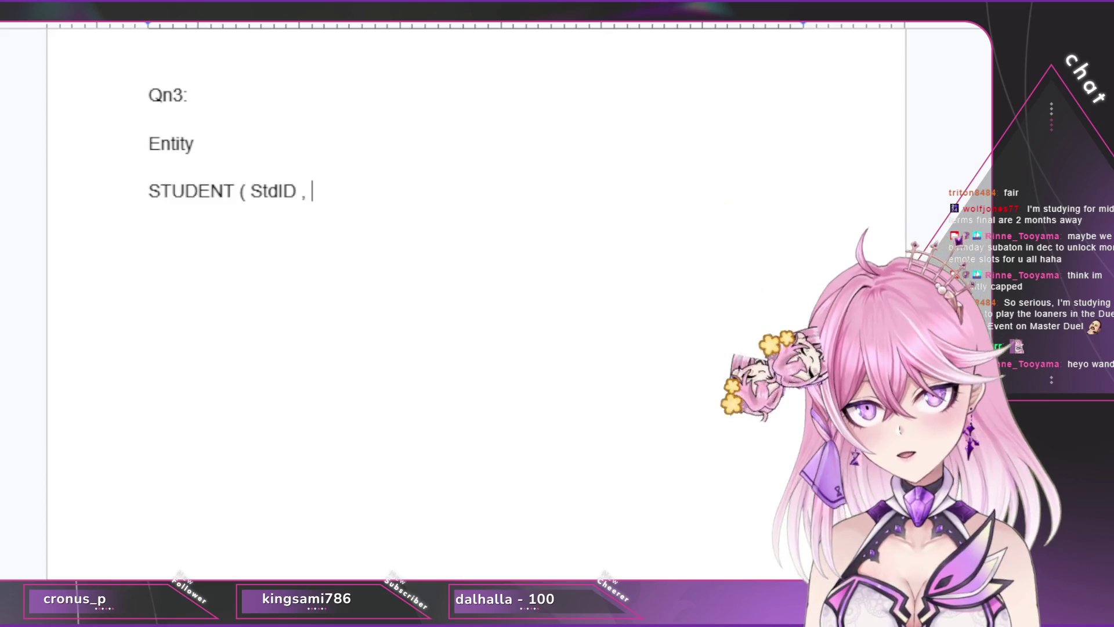
type("NAme")
key("BackSpace")
key("BackSpace")
key("BackSpace")
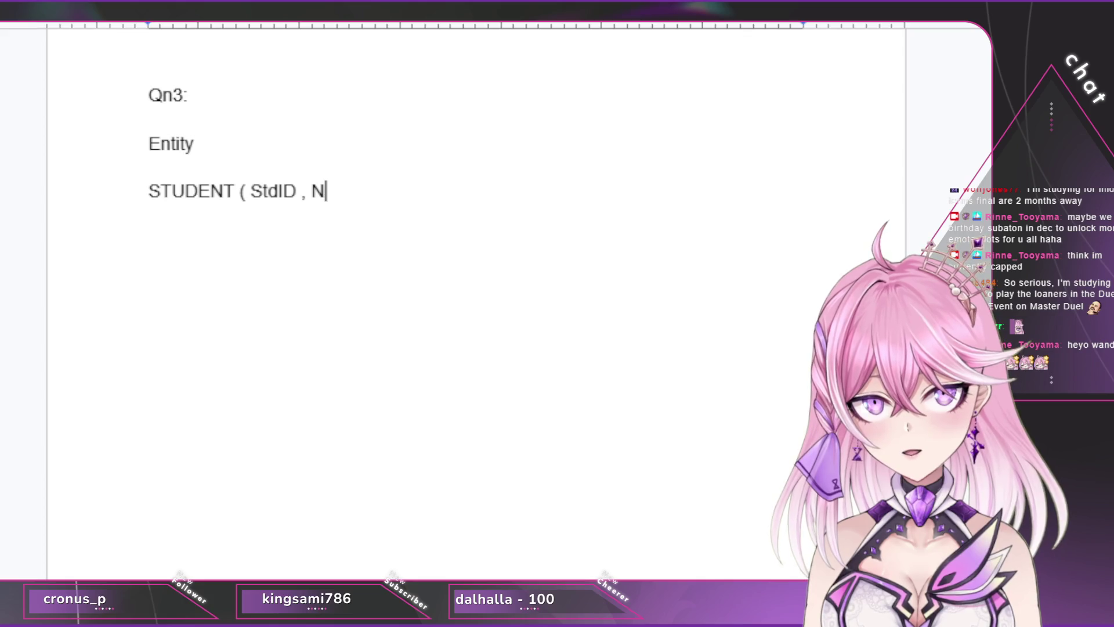
type("ame")
type(")")
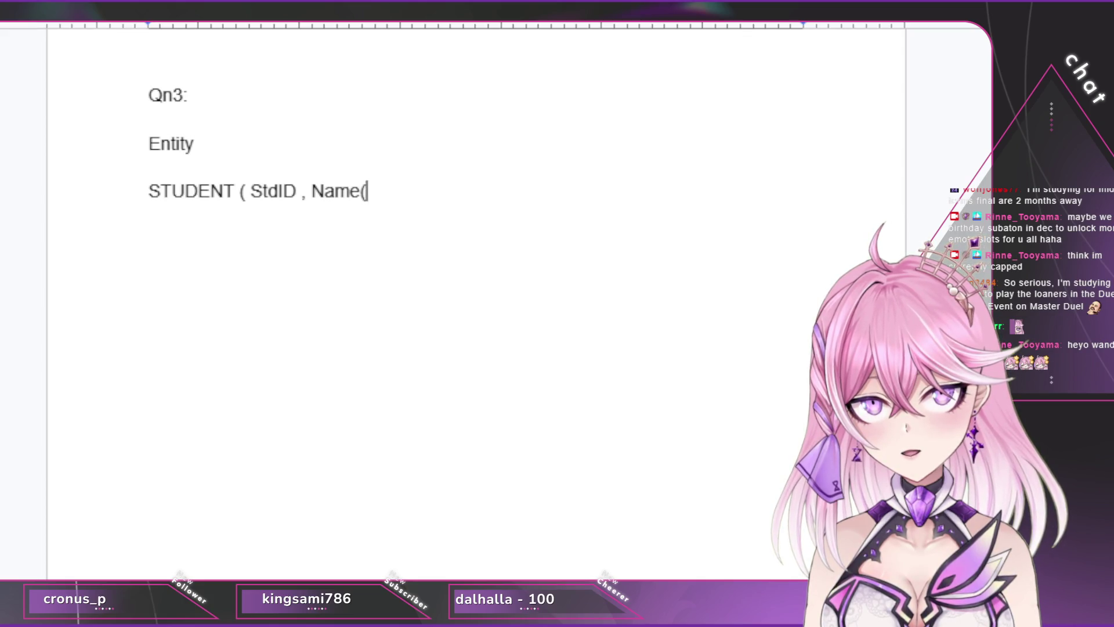
key("BackSpace")
type(")")
key("Return")
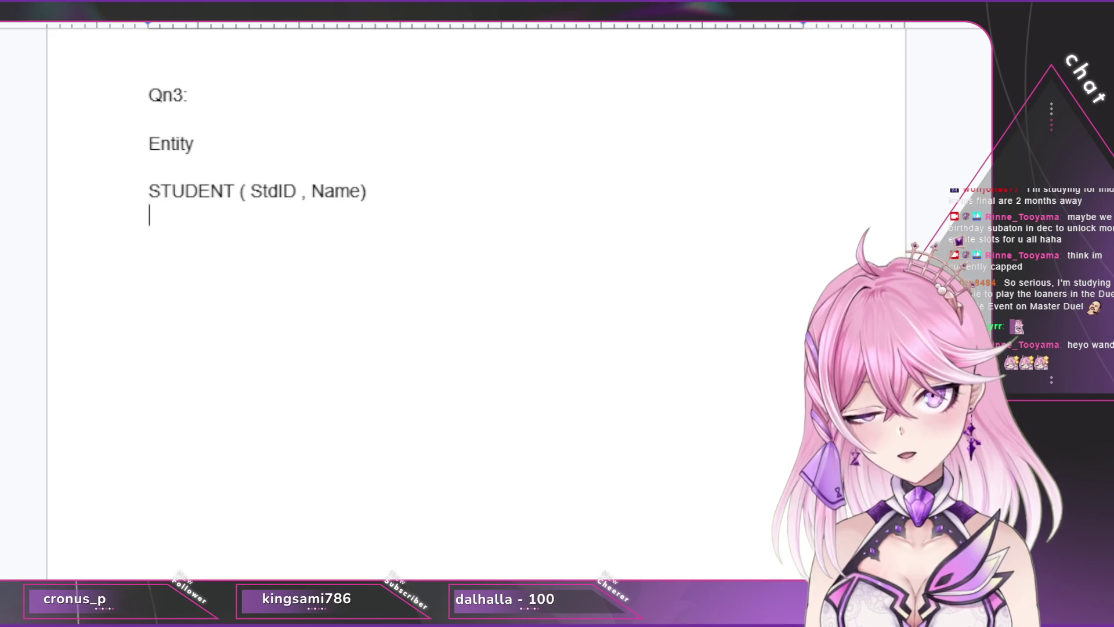
type("PK: ")
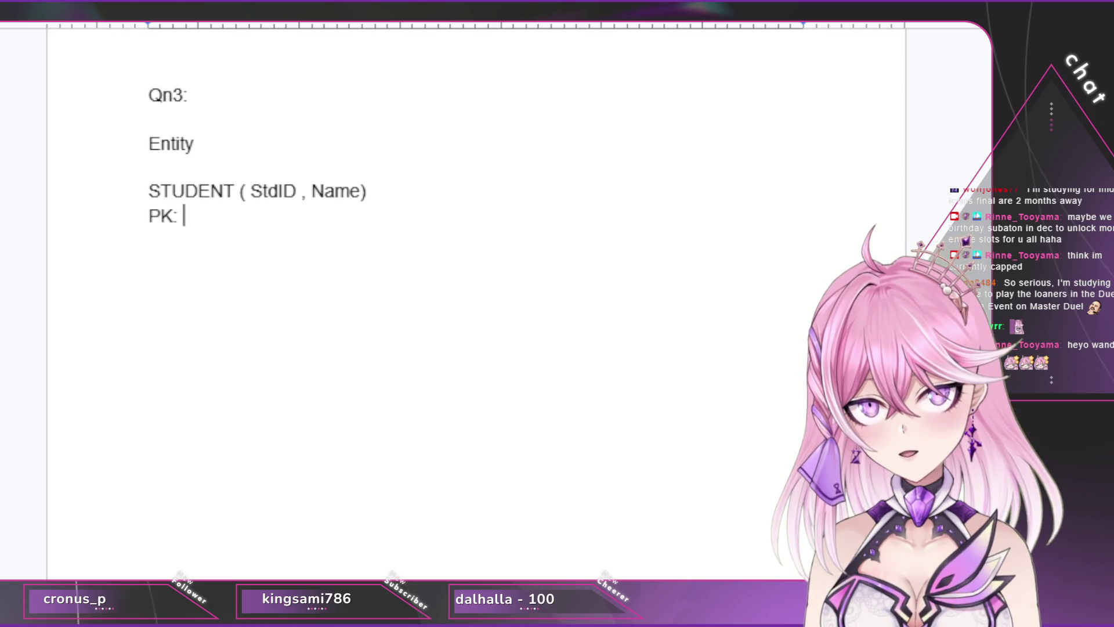
type("ST")
Write 'PK: StdID' then 'SUBJECT( SubCode, School)' with its PK line.
key("BackSpace")
type("y")
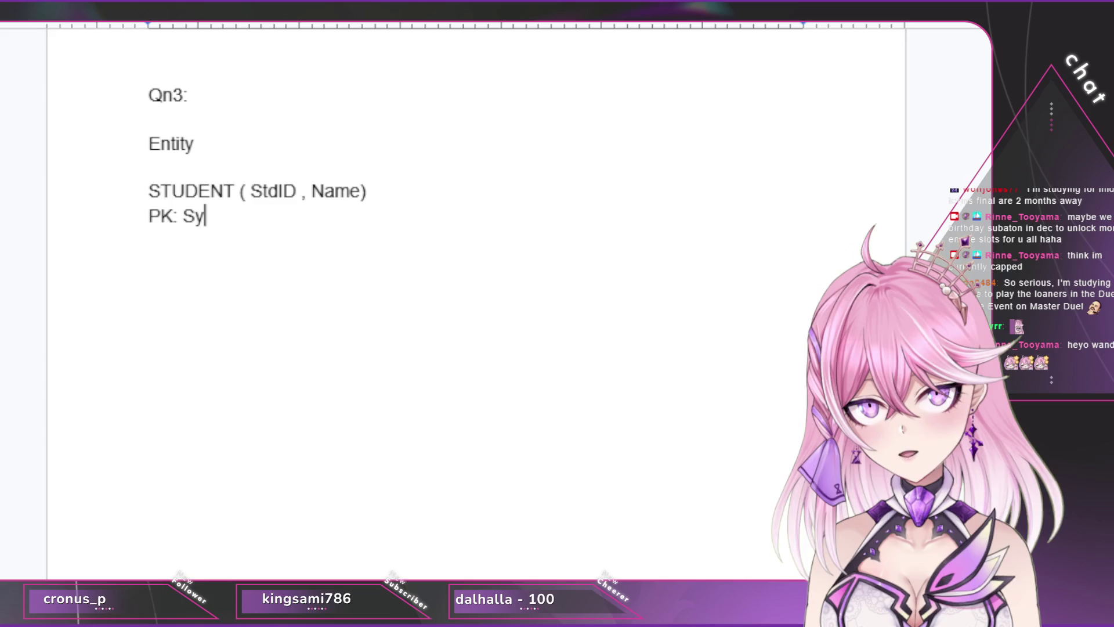
key("BackSpace")
type("td")
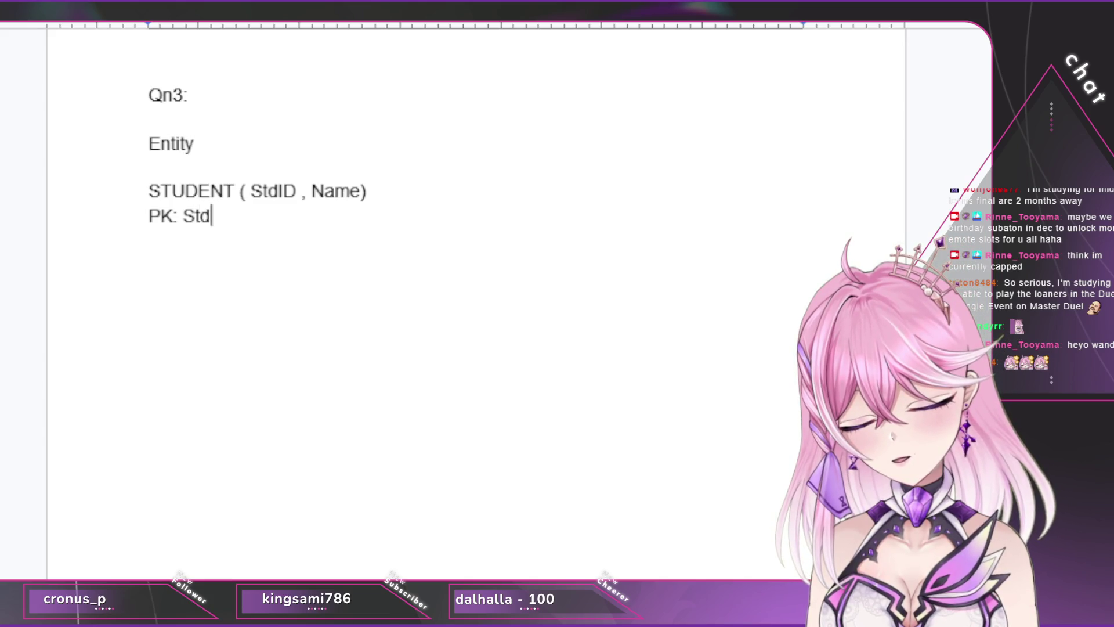
type("ID")
key("Return")
key("Return")
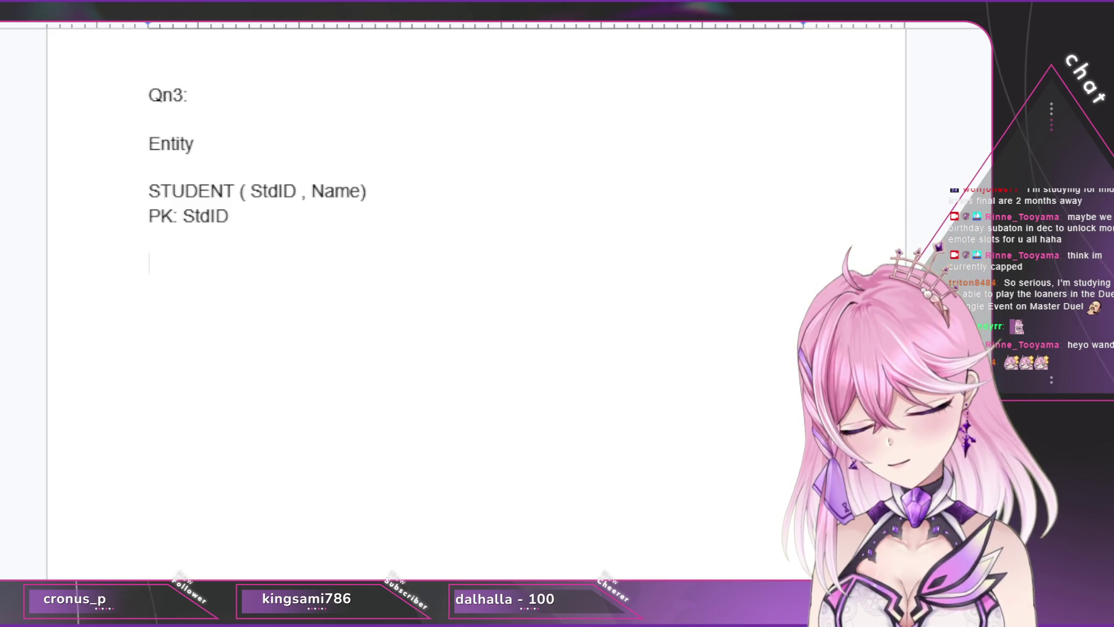
type("SUBJE")
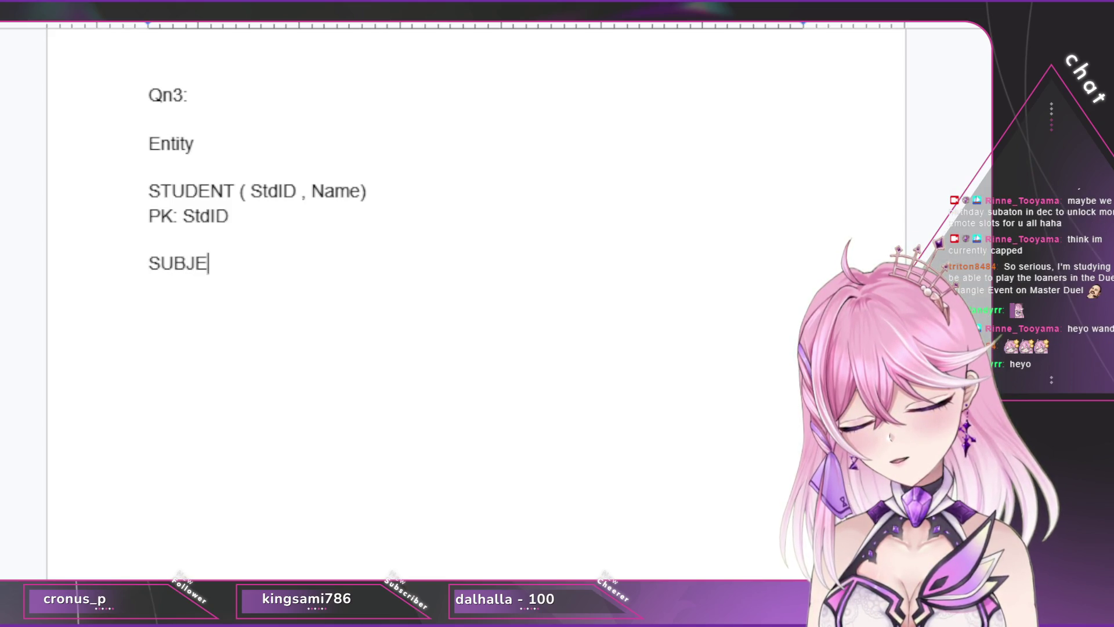
type("XRT")
key("BackSpace")
key("BackSpace")
key("BackSpace")
type("C")
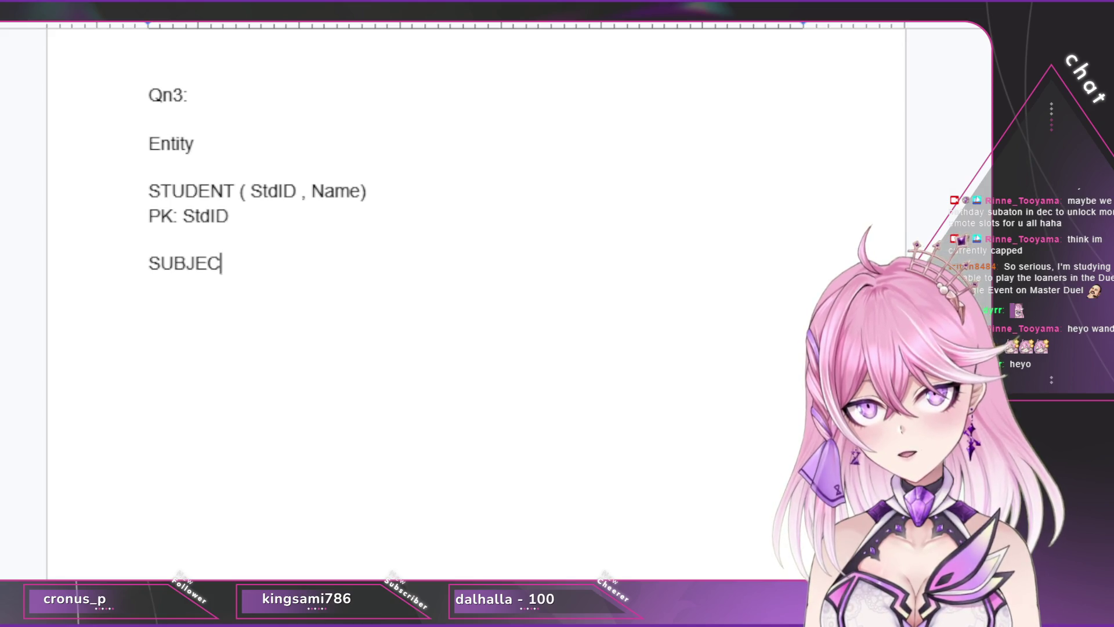
type("T( ")
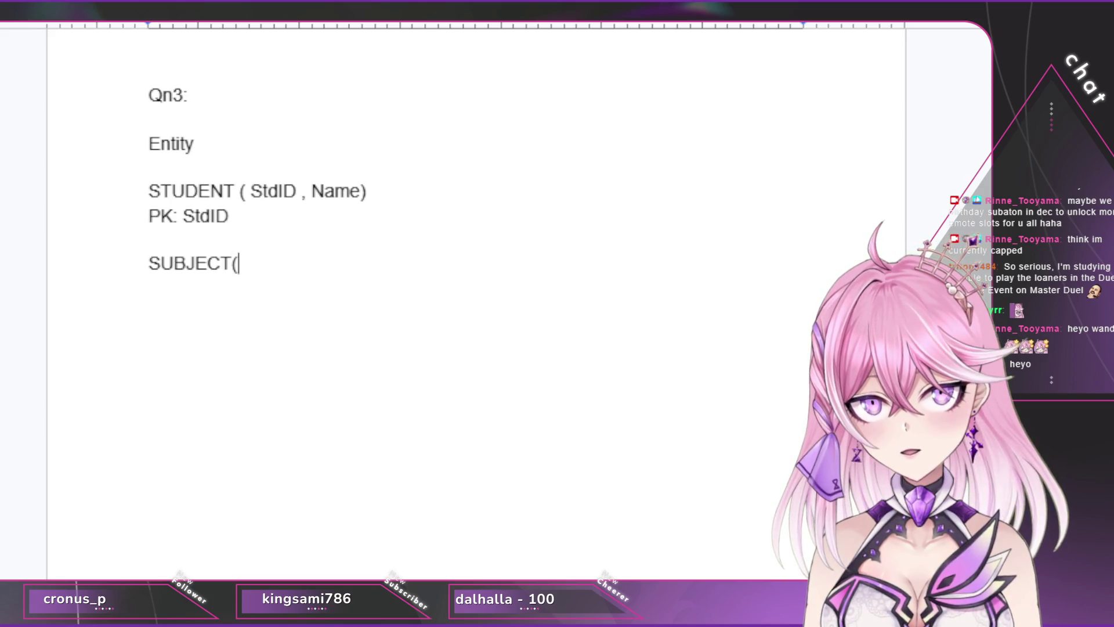
type("Sub")
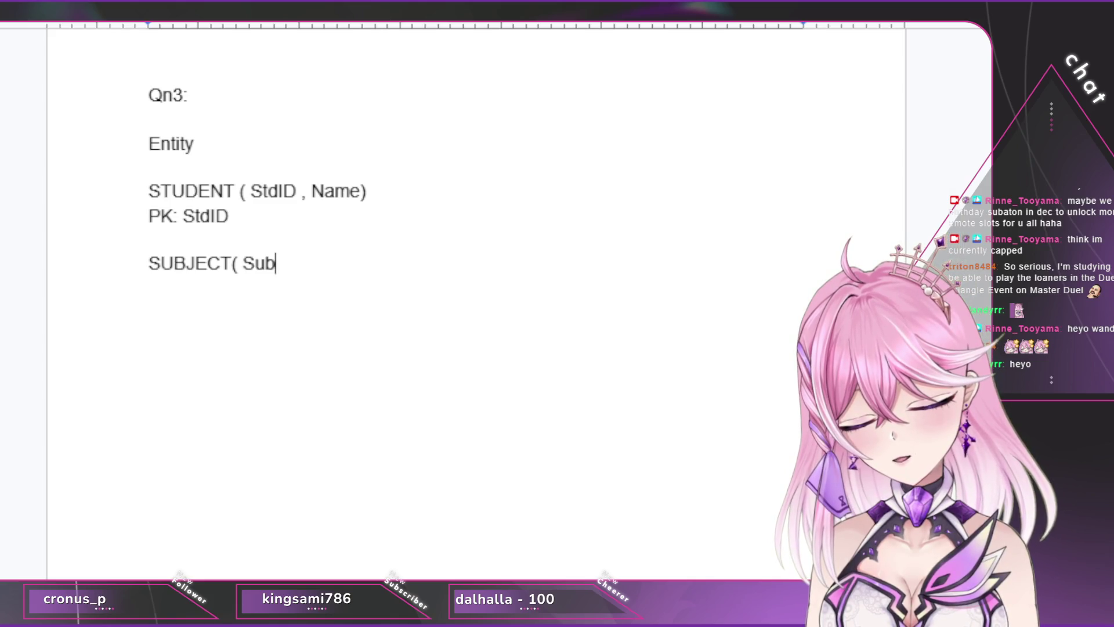
type("Co")
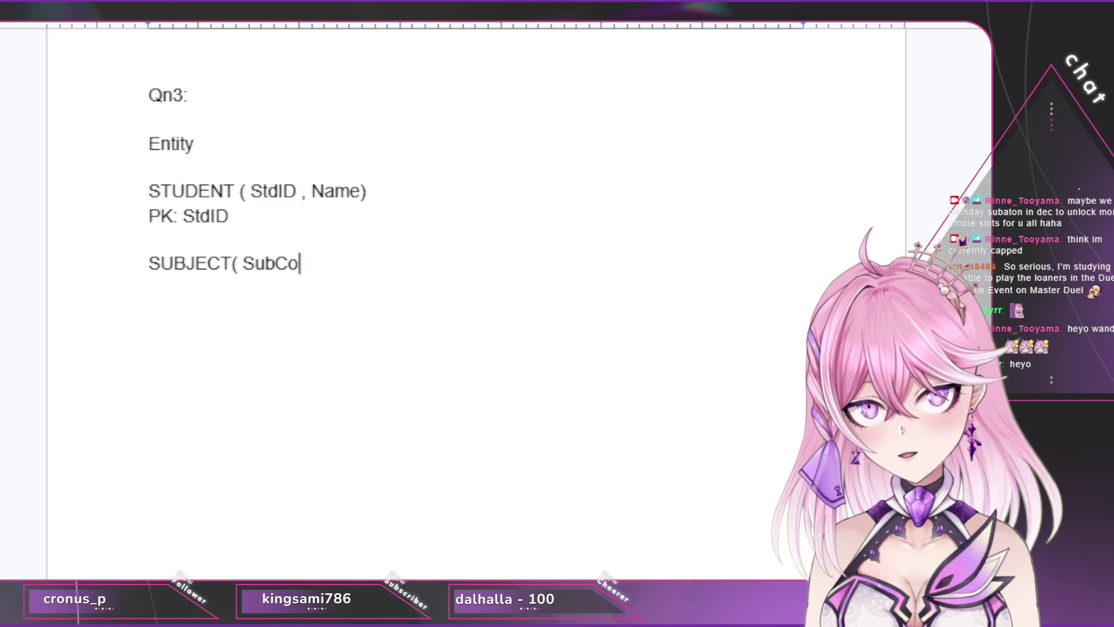
type("de")
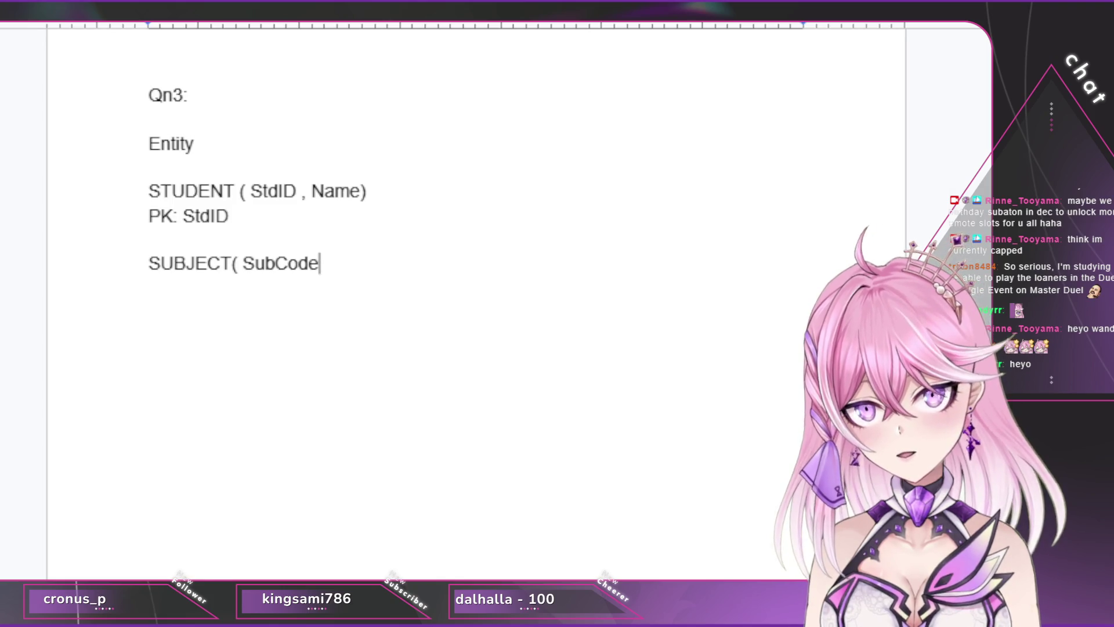
type(", Sc")
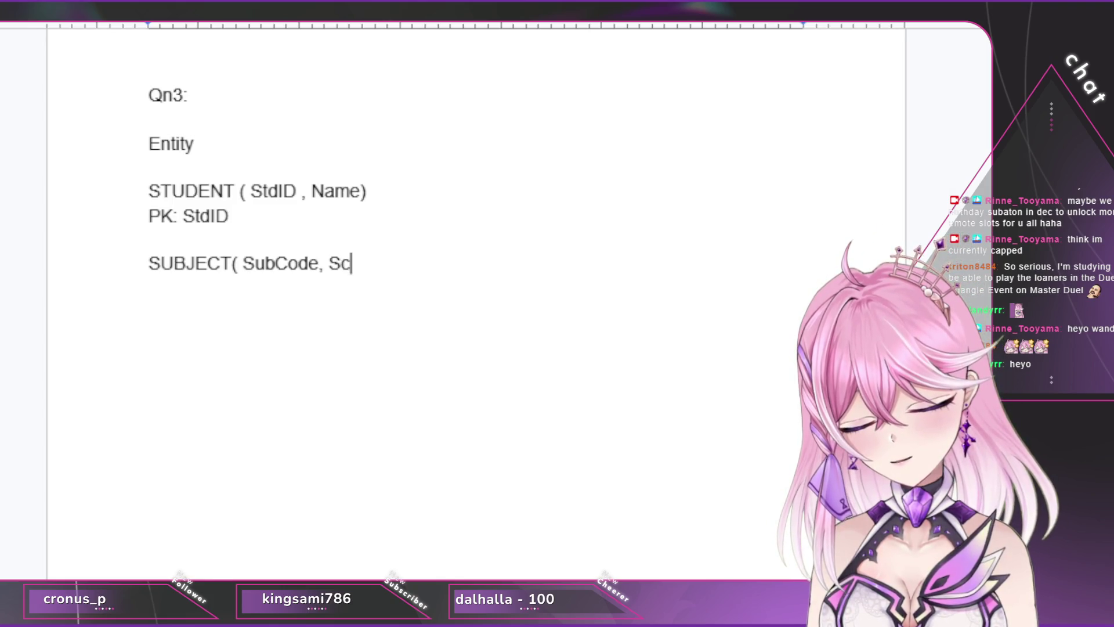
type("hool")
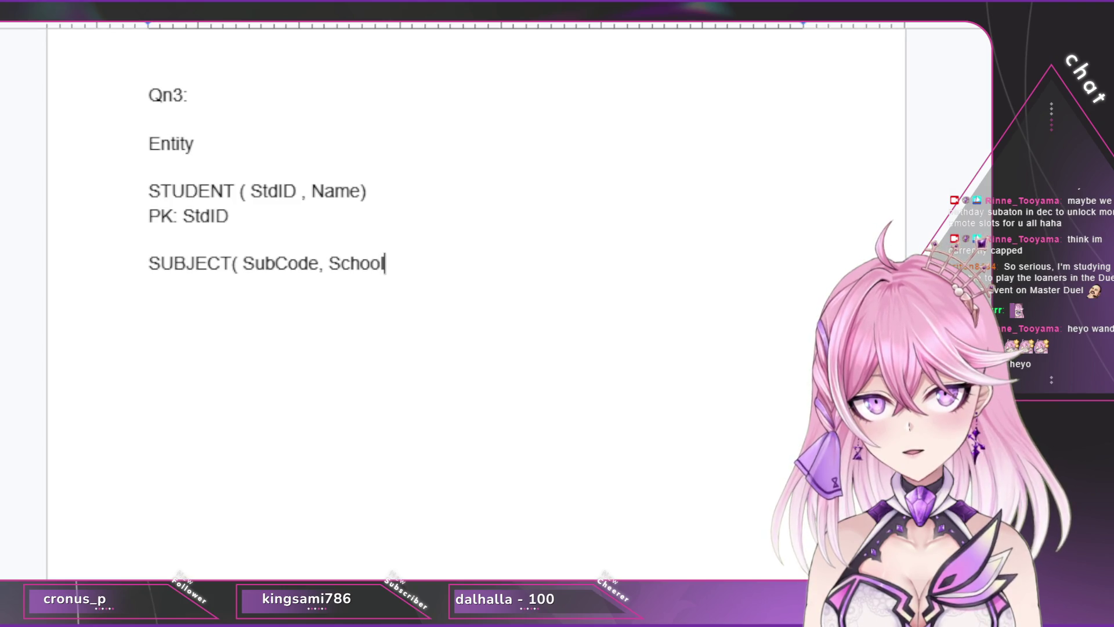
type("_")
key("BackSpace")
type(")")
key("Return")
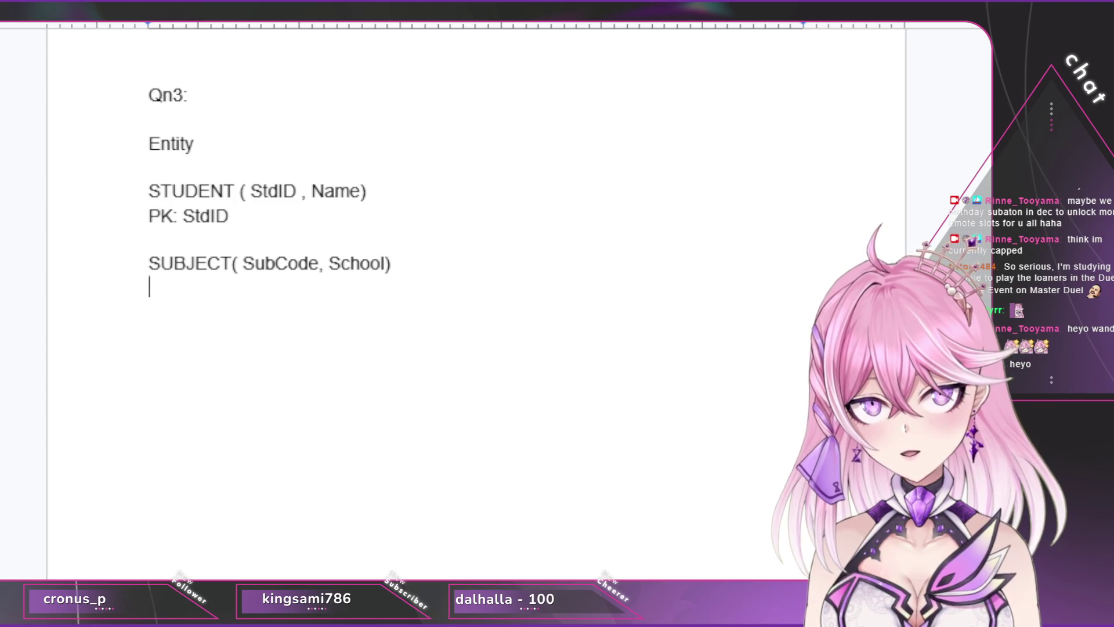
type("PK")
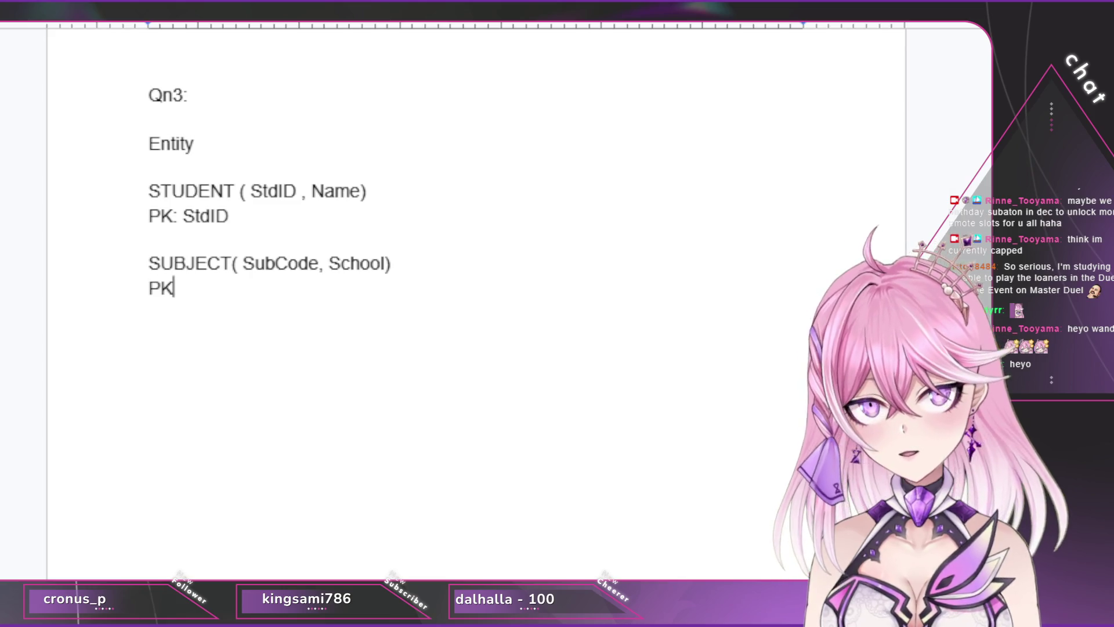
type(": S")
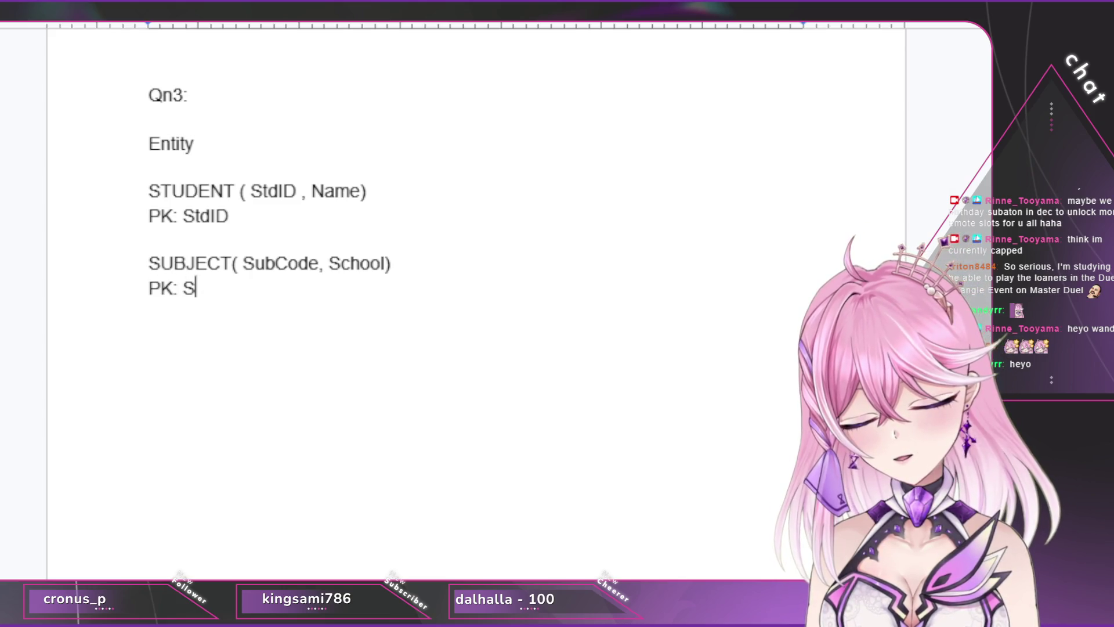
type("ubCode  ")
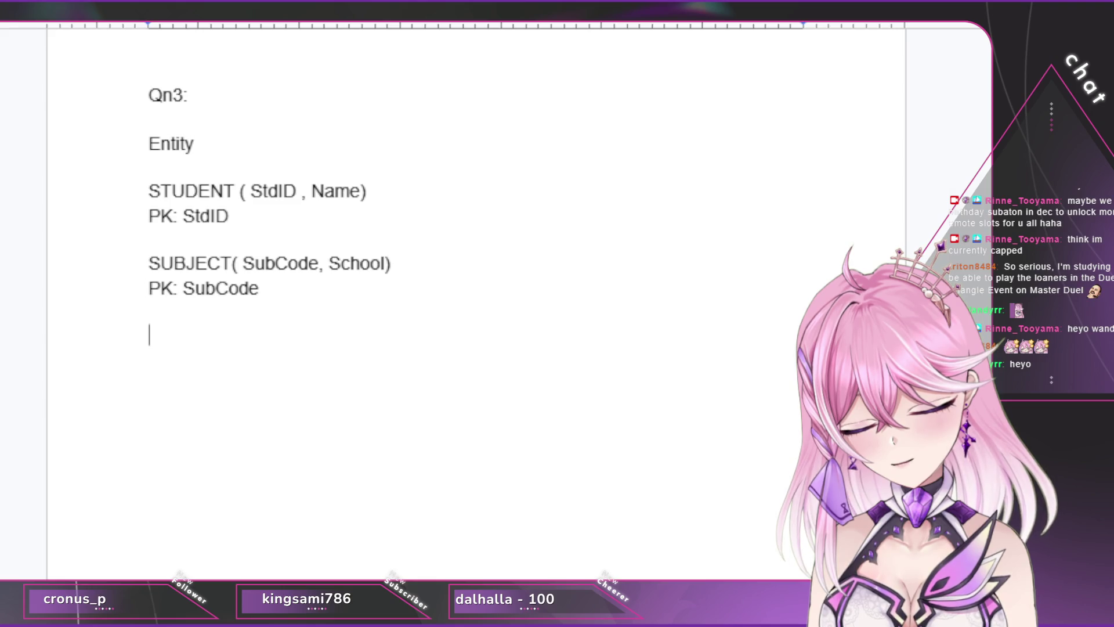
type("TIMR")
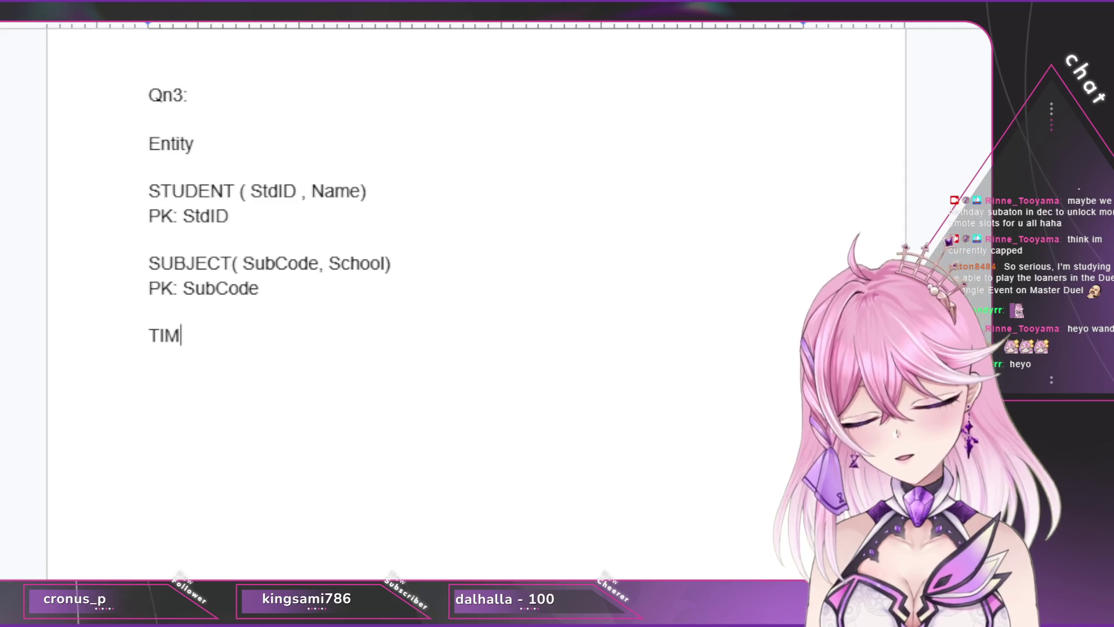
type("EtABl")
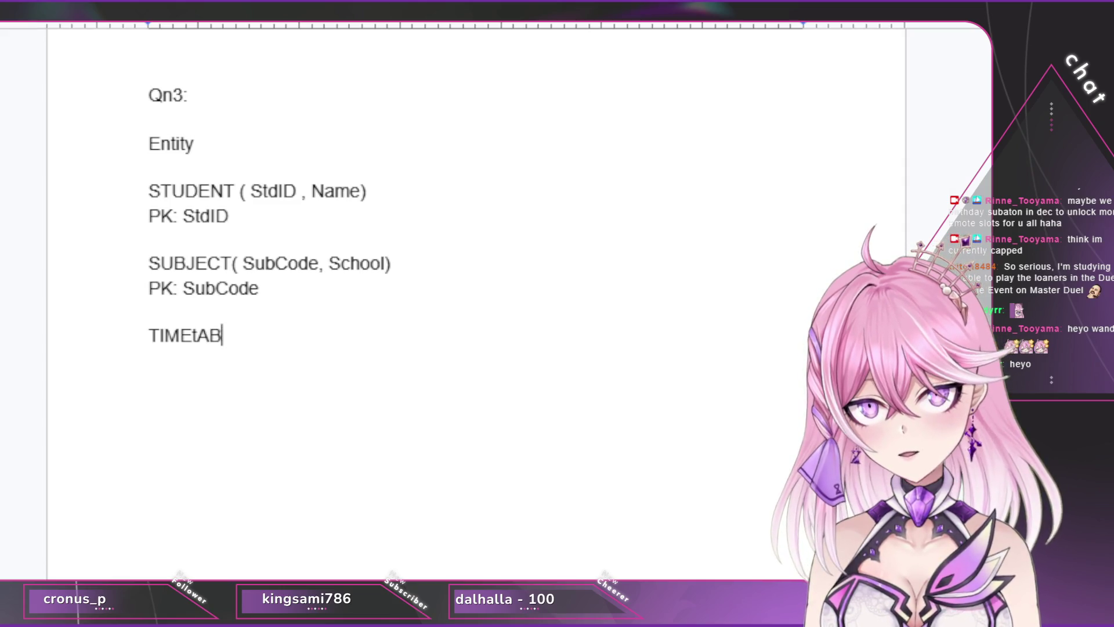
Write 'TIMETABLE ( SubCode, Date, Time)' and paste its attribute list as the PK.
key("BackSpace")
key("BackSpace")
key("BackSpace")
type("TA")
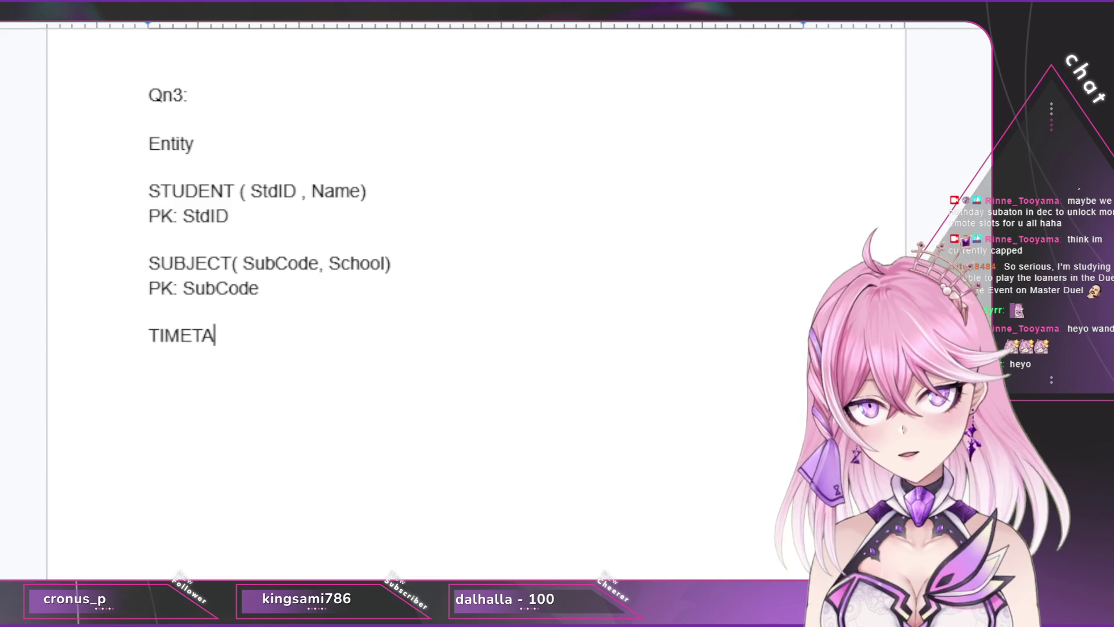
type("BLE ")
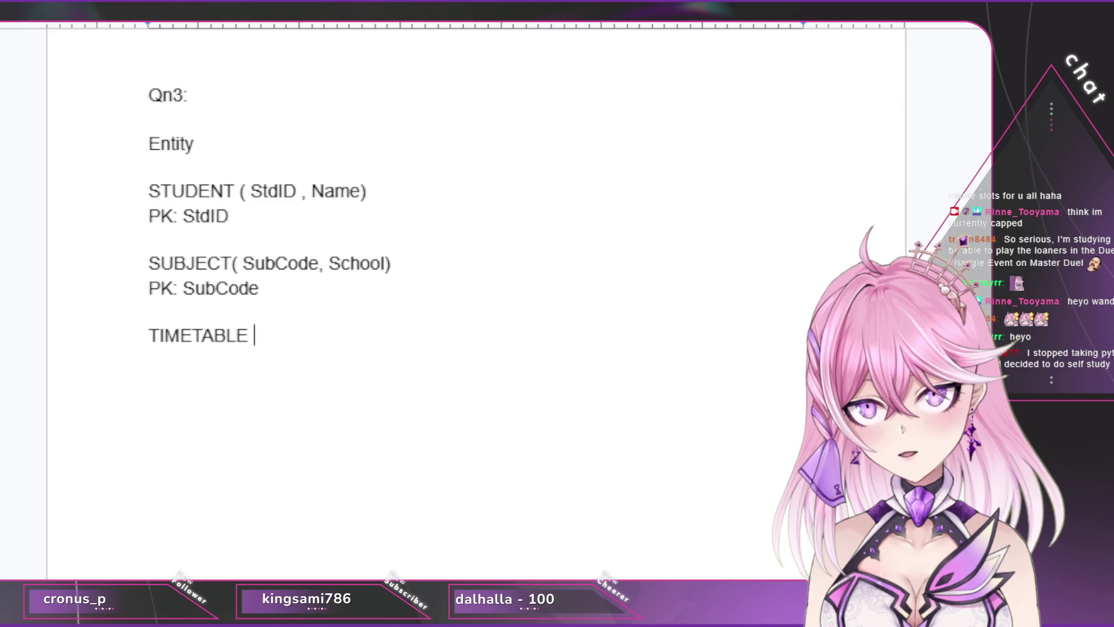
type("( ")
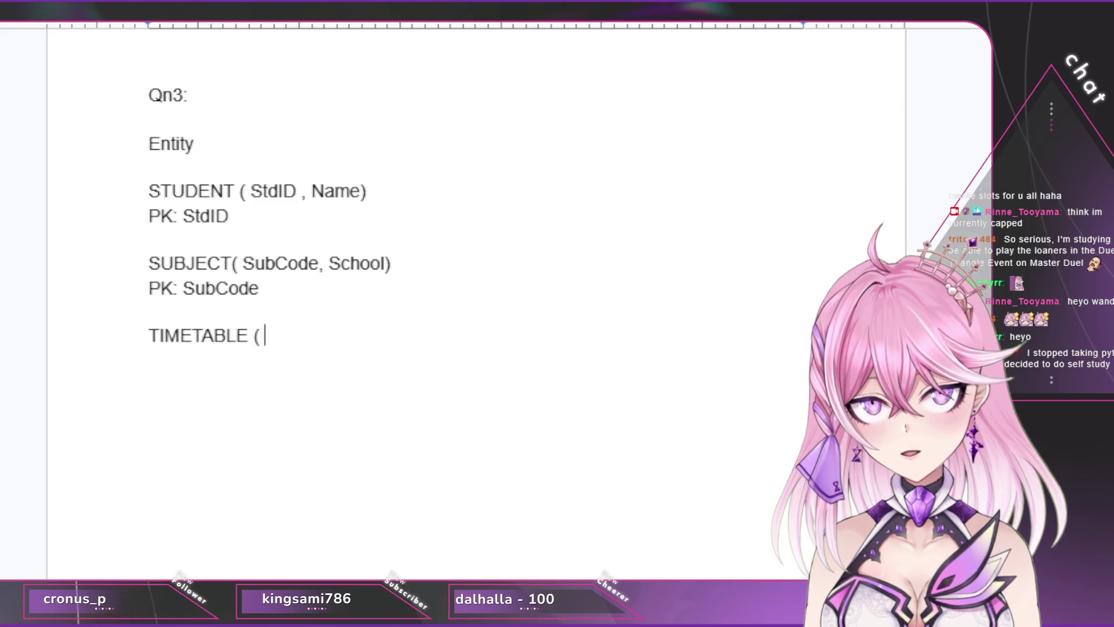
type("Su")
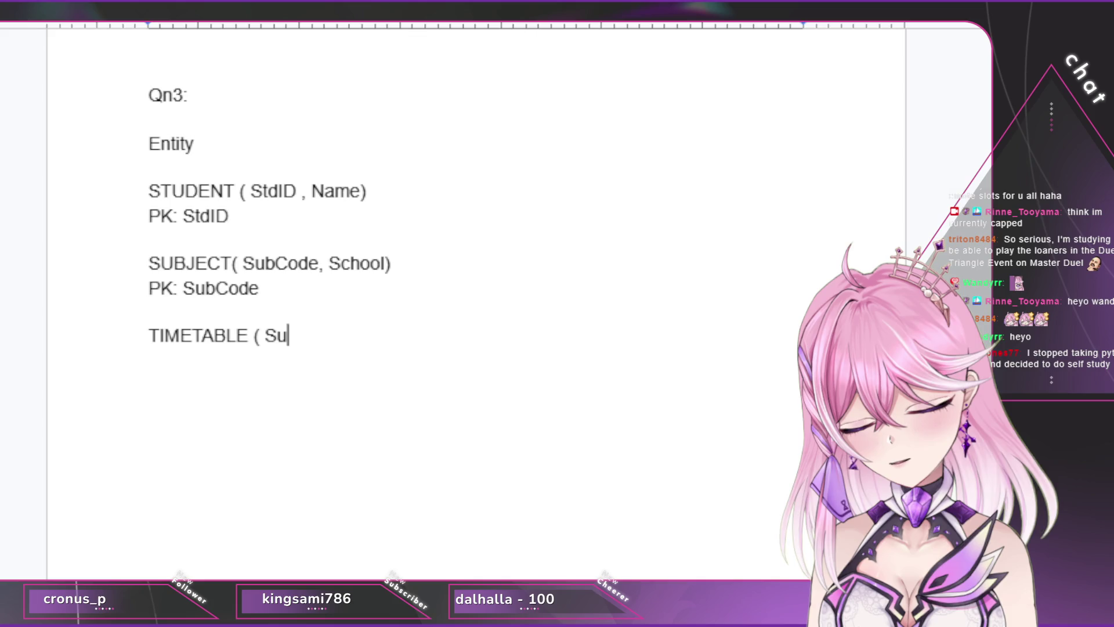
type("bCode")
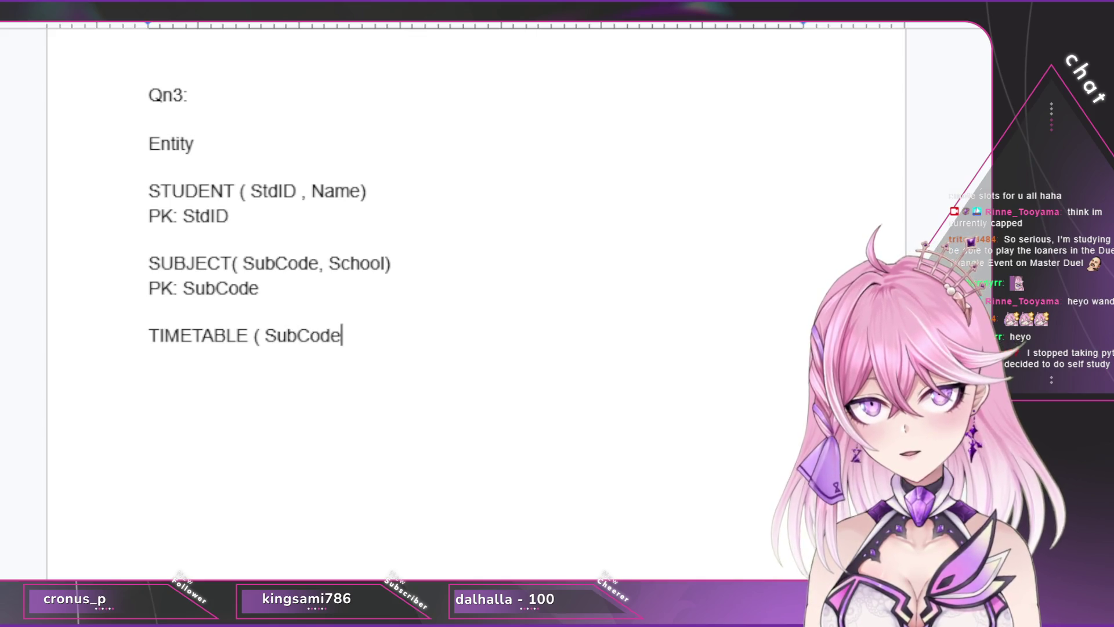
type(", ")
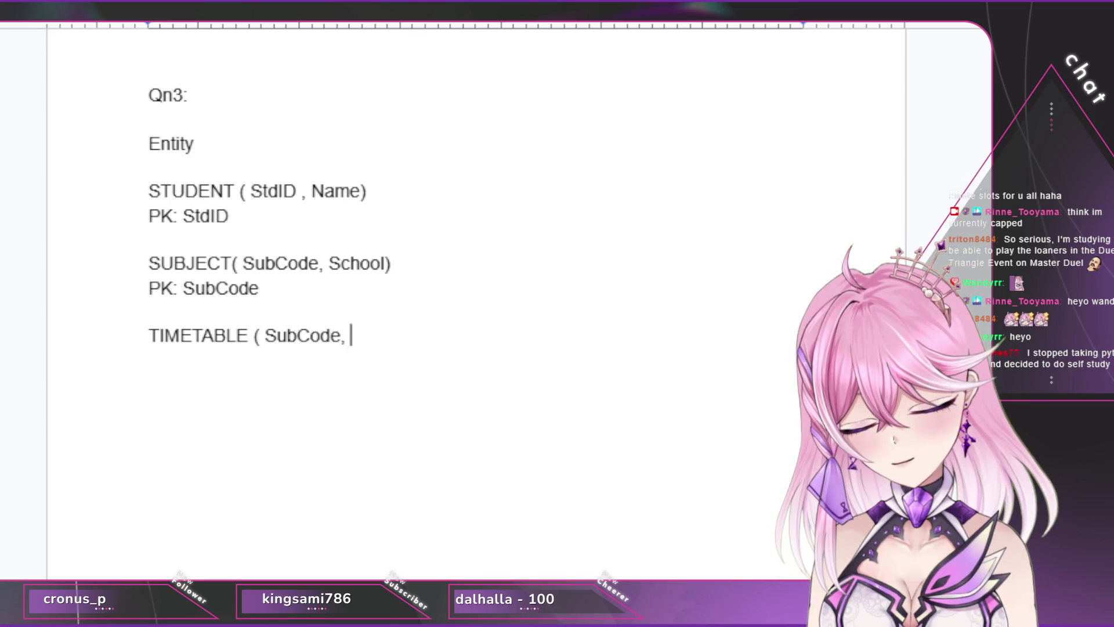
type("Date")
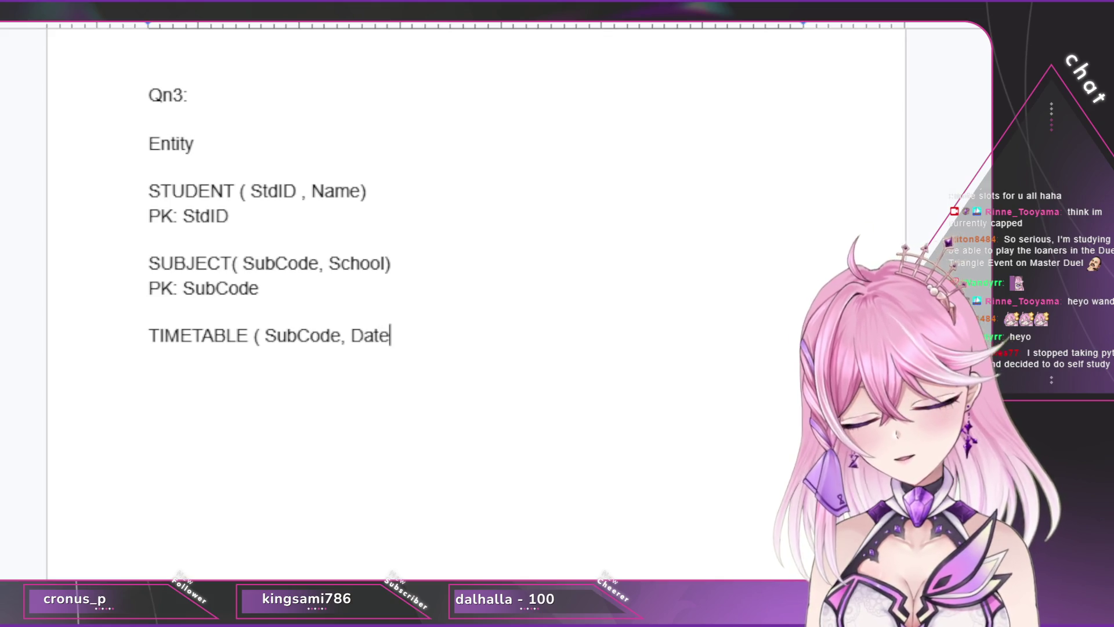
type(", Time)")
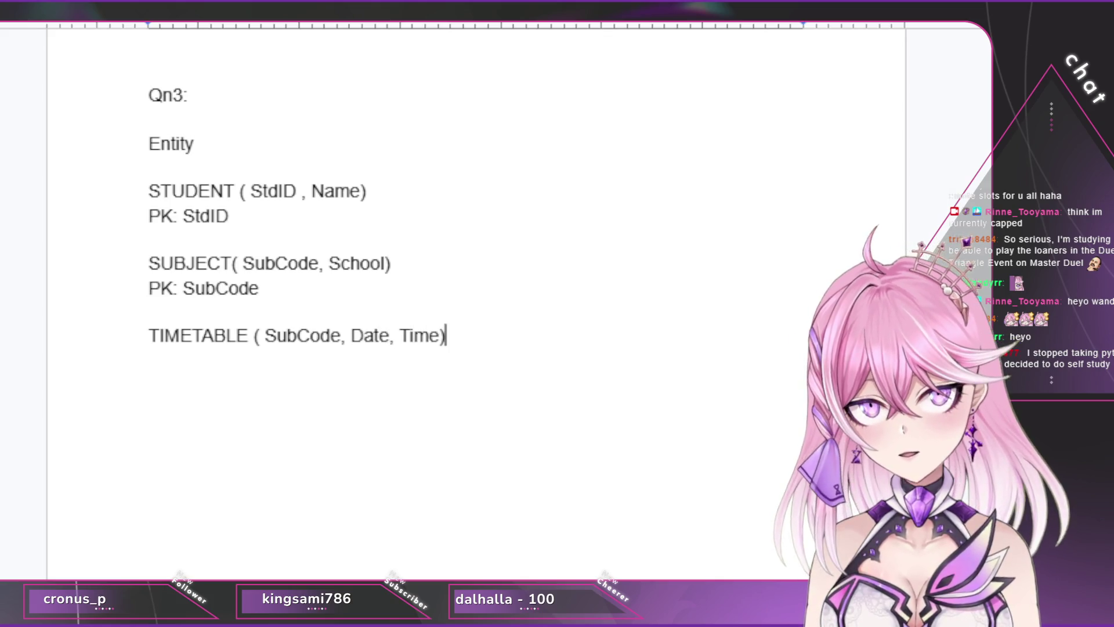
key("Return")
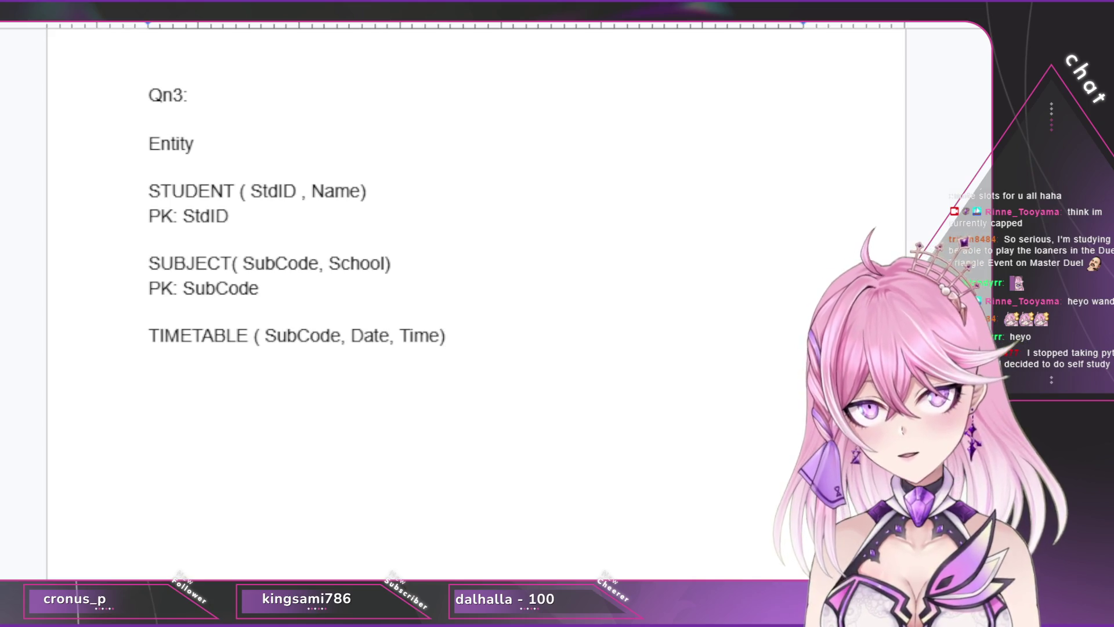
type("PK")
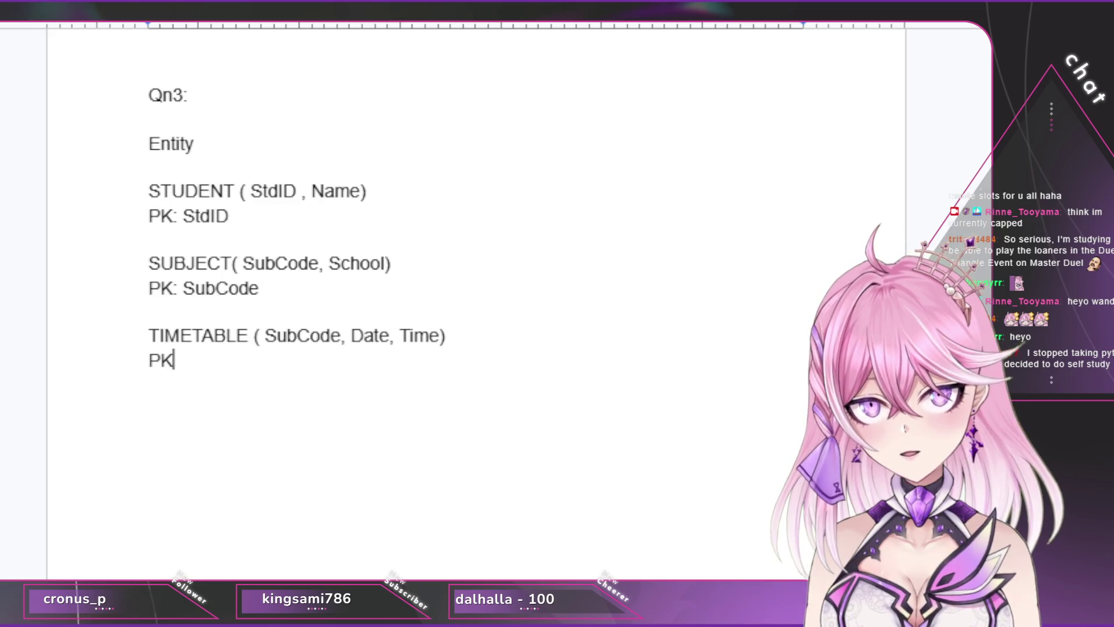
type(":")
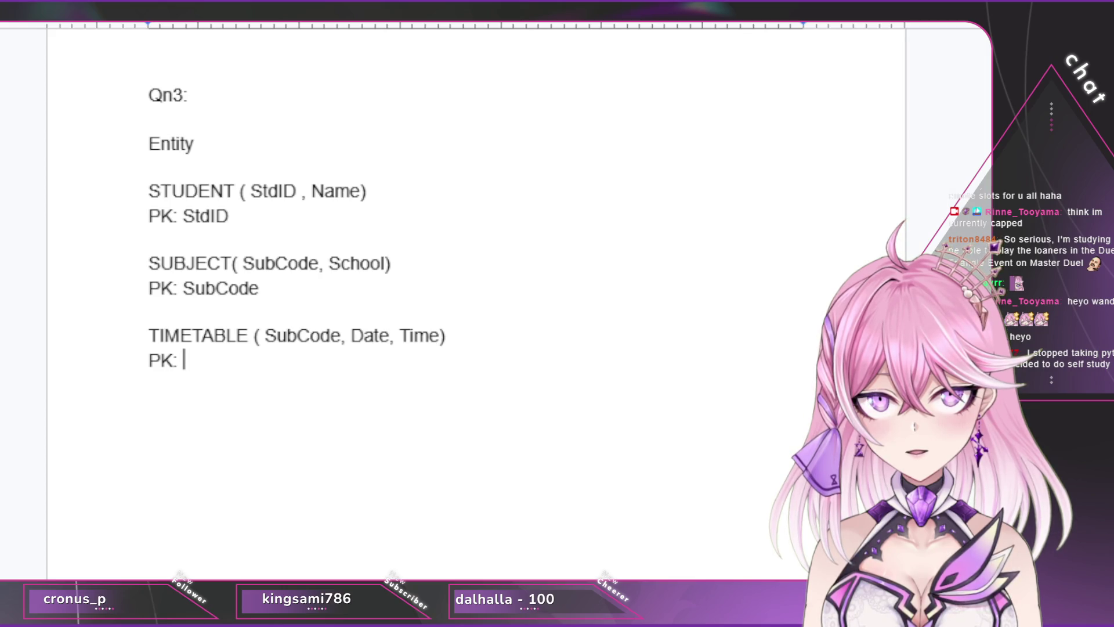
key("shift+End")
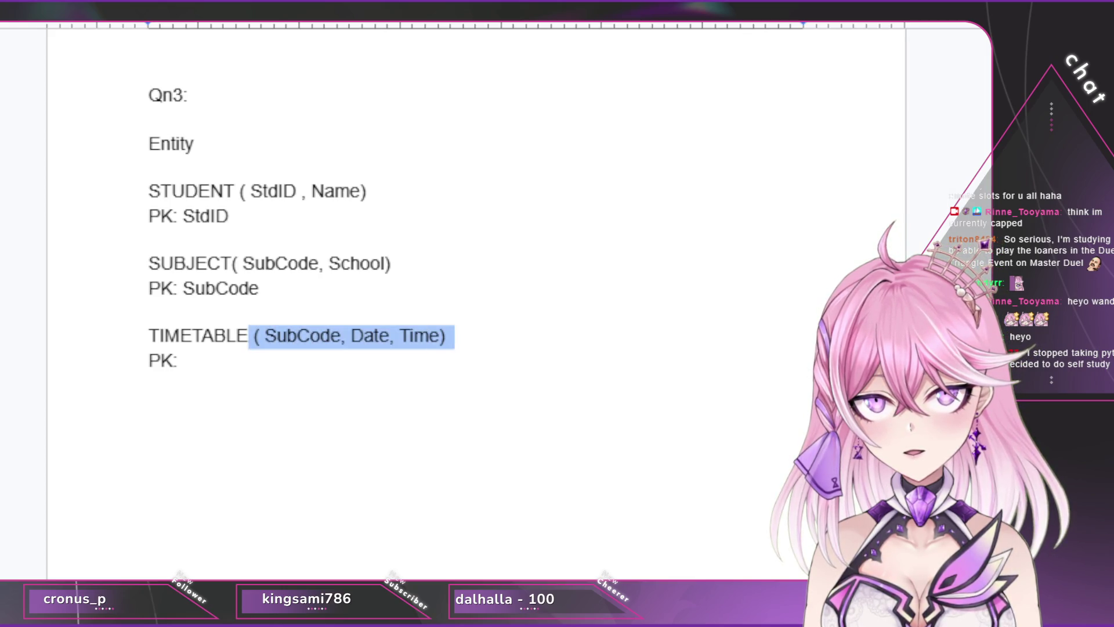
key("ctrl+c")
key("Down")
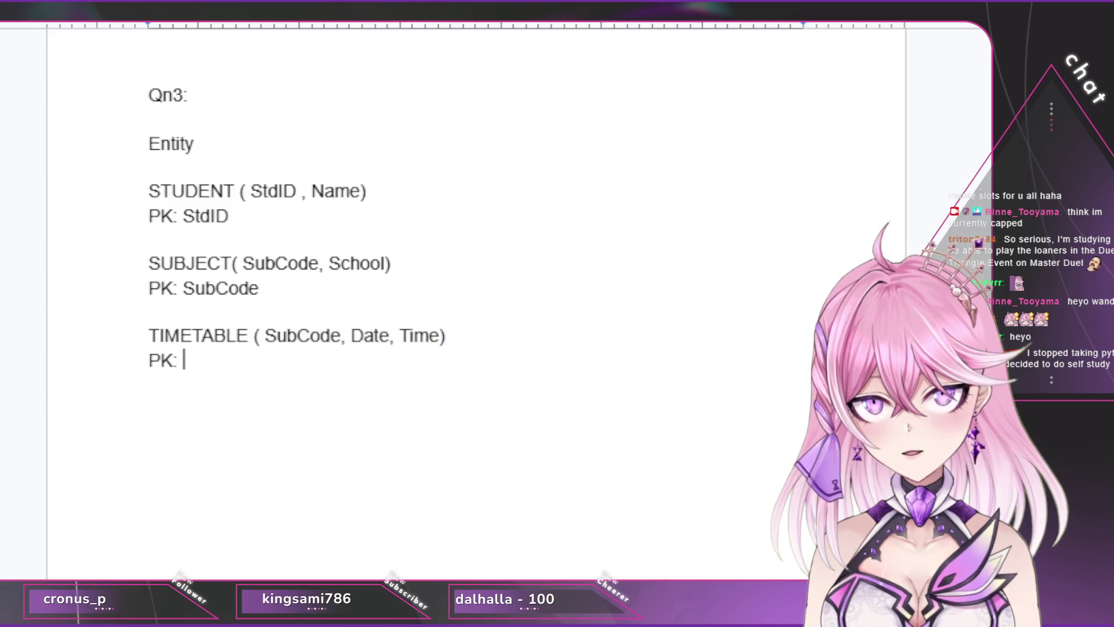
key("ctrl+v")
key("Return")
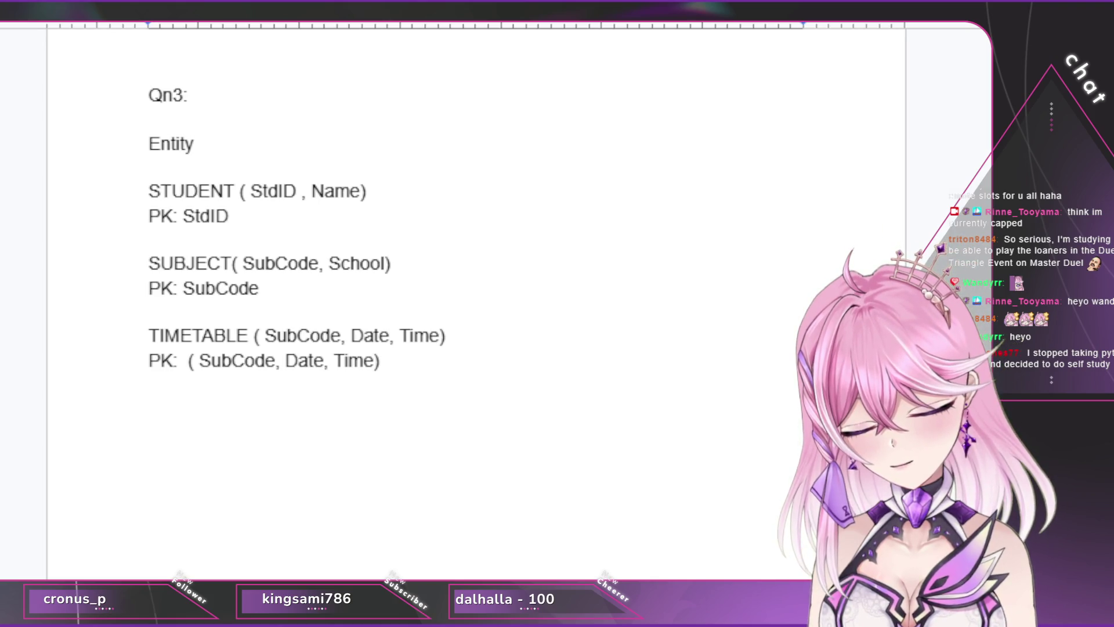
type("En")
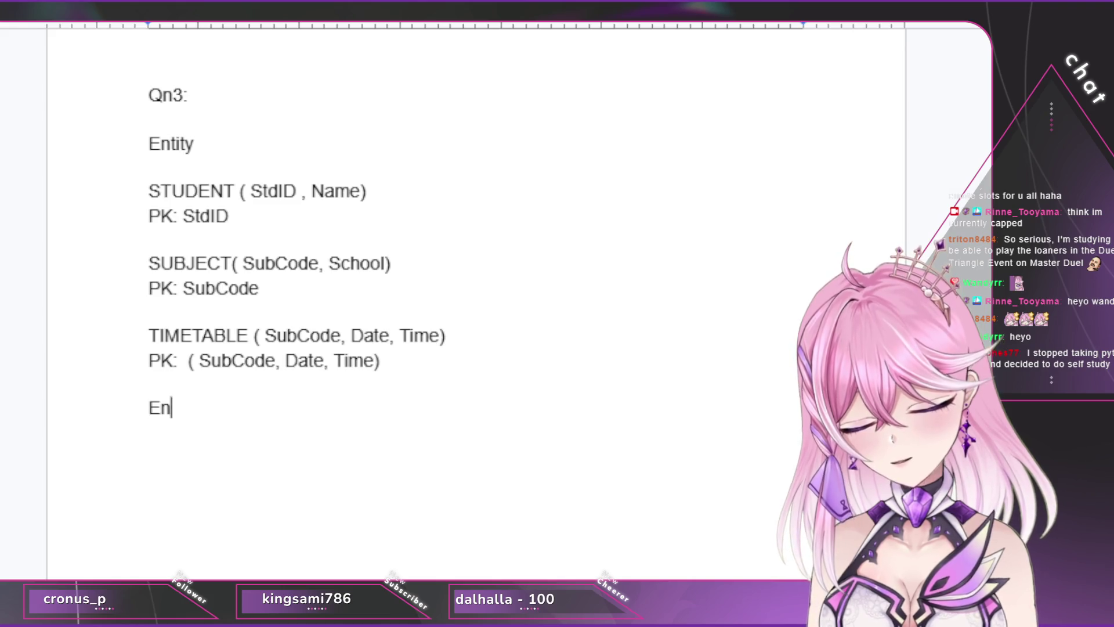
Write 'ENROLMENT ( StdID, SubCode, EnrolDate)', correcting StuID and capitals.
key("BackSpace")
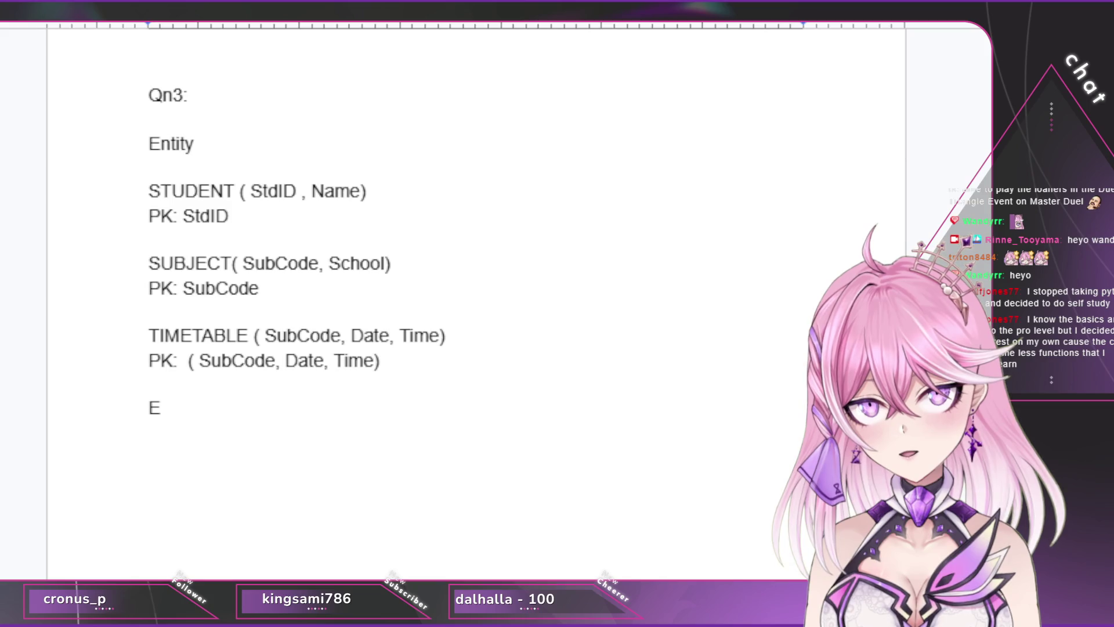
type("NRO")
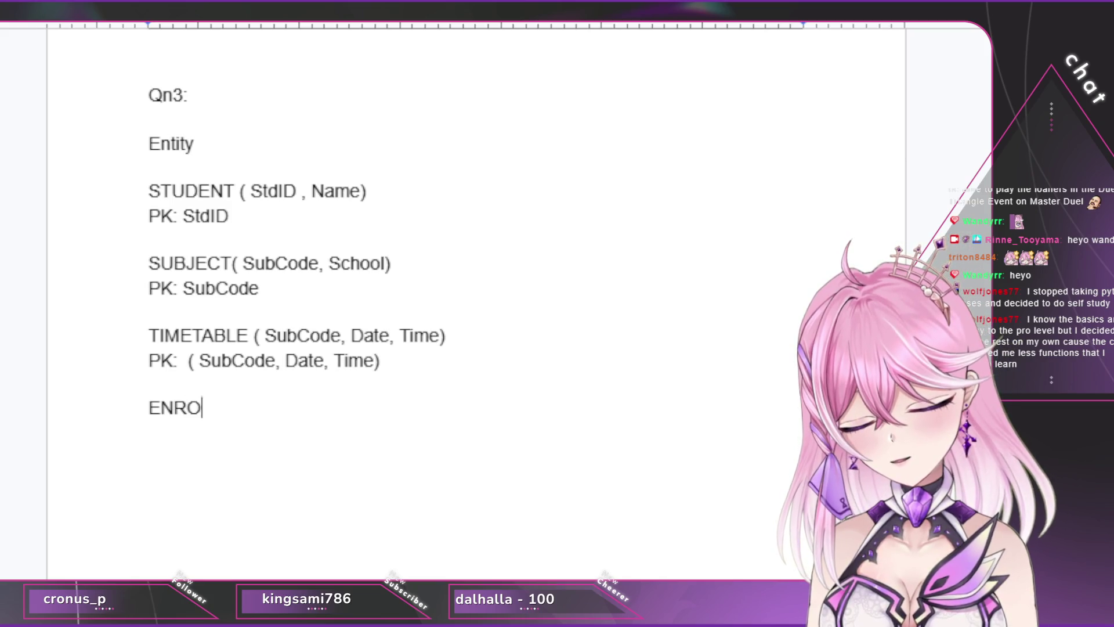
type("LMENR")
key("BackSpace")
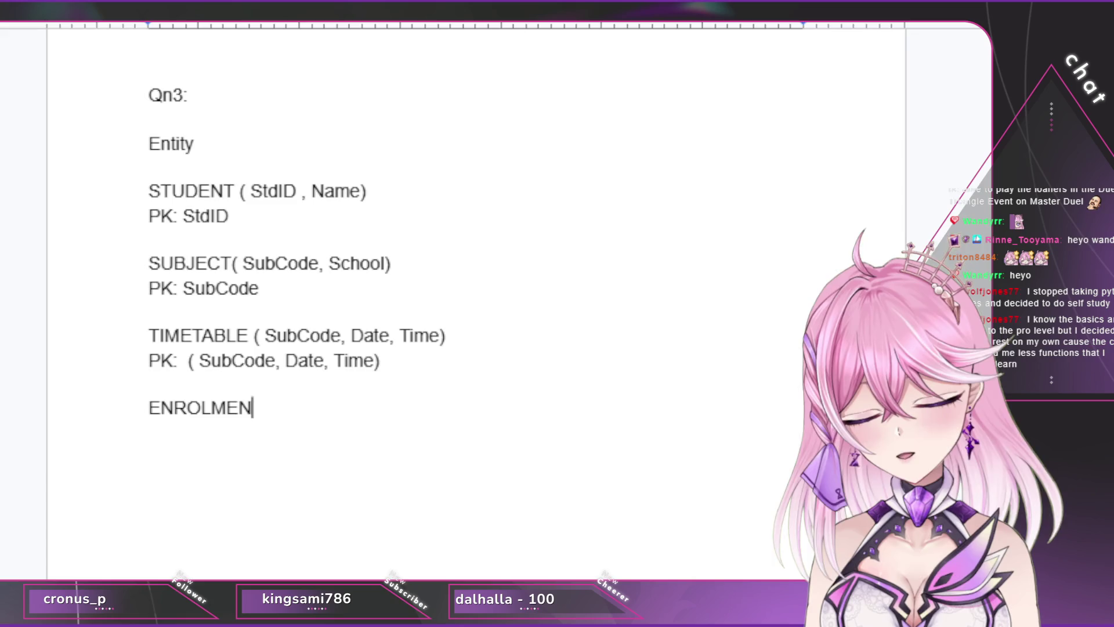
type("T (")
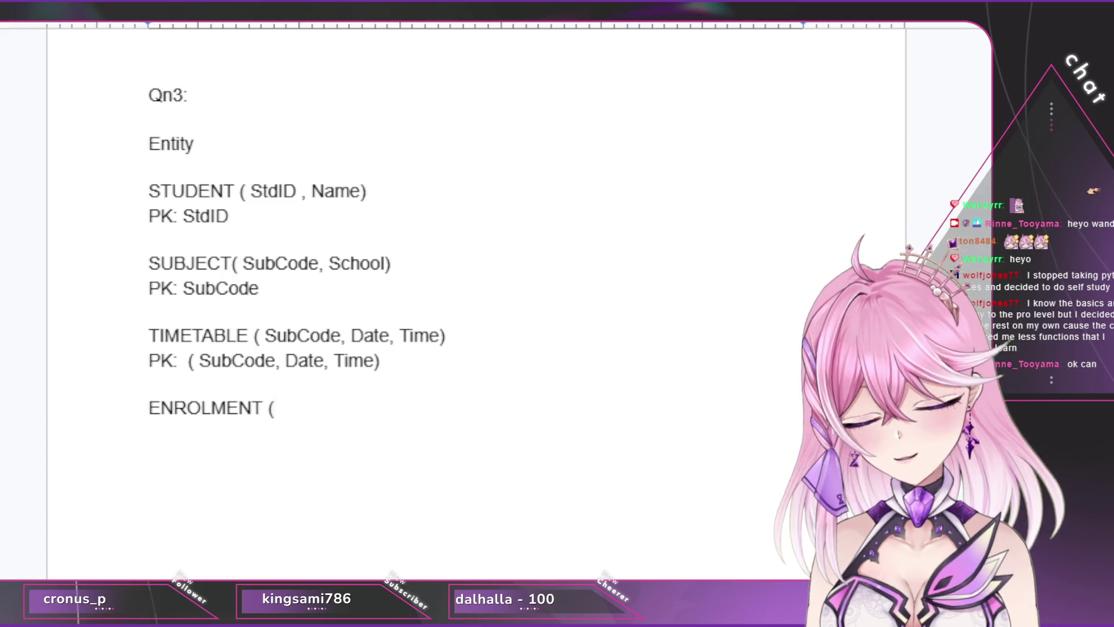
type("S")
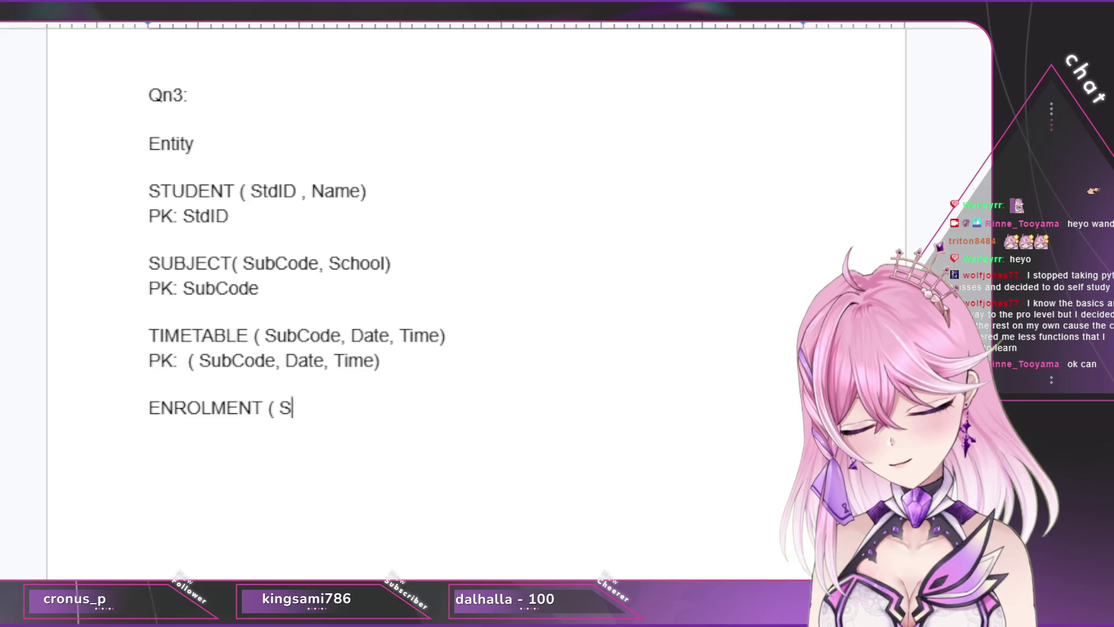
type("tuID")
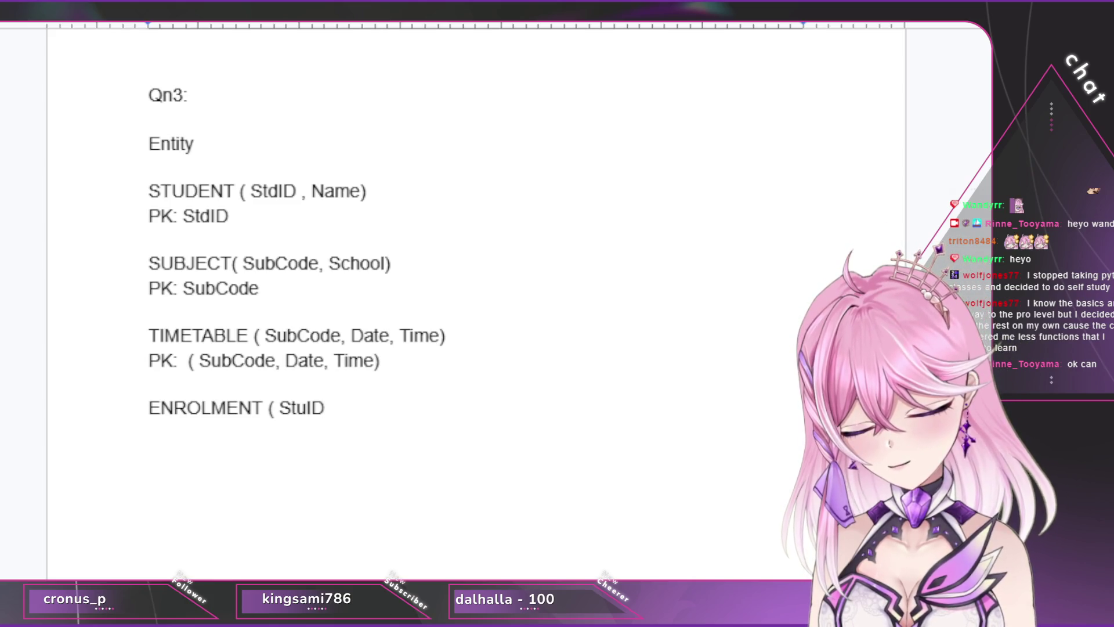
type(",")
key("BackSpace")
key("BackSpace")
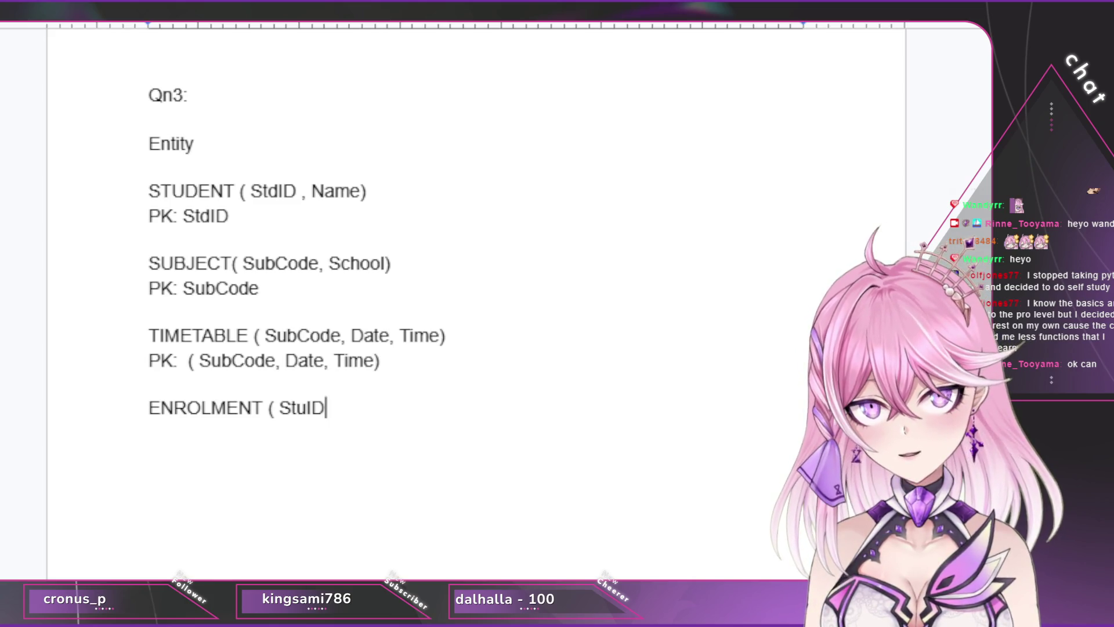
key("BackSpace")
key("BackSpace")
key("BackSpace")
type("dI")
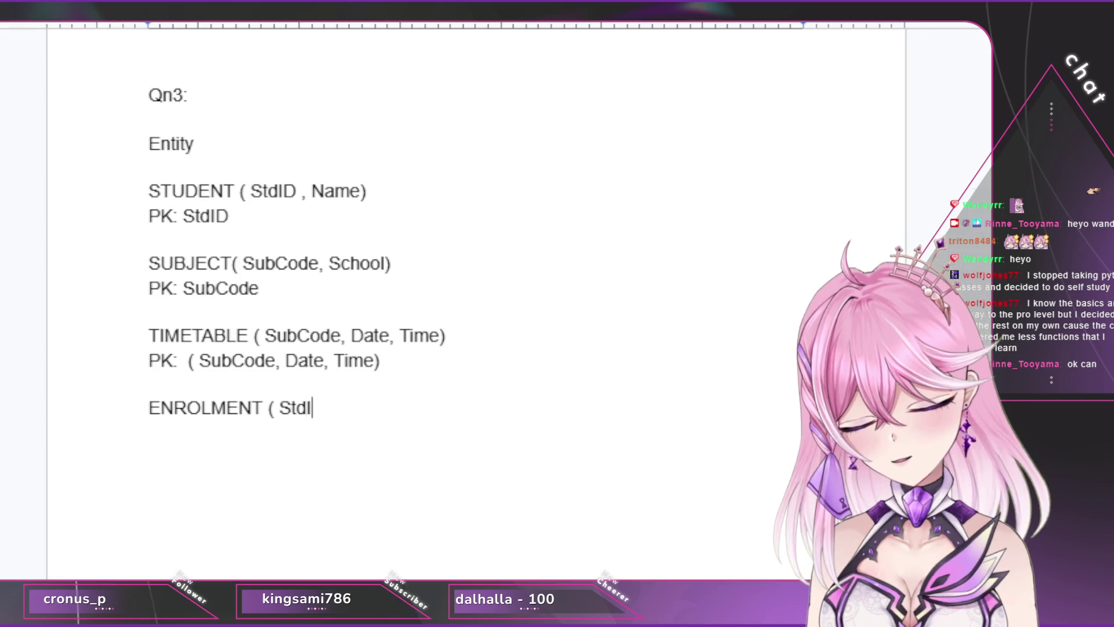
type("D")
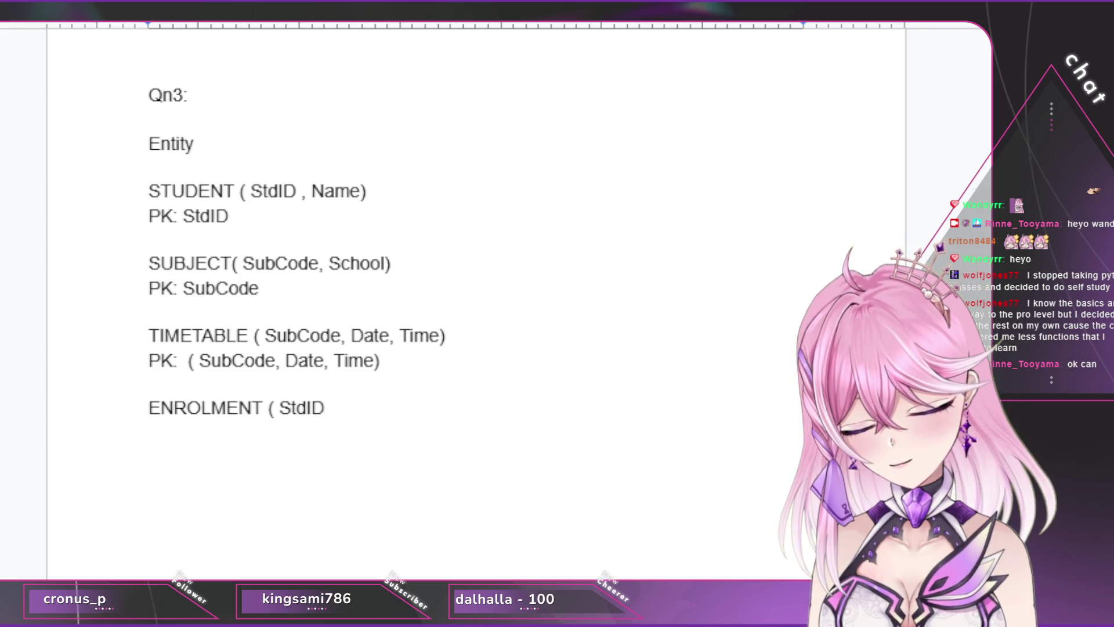
type(", Su")
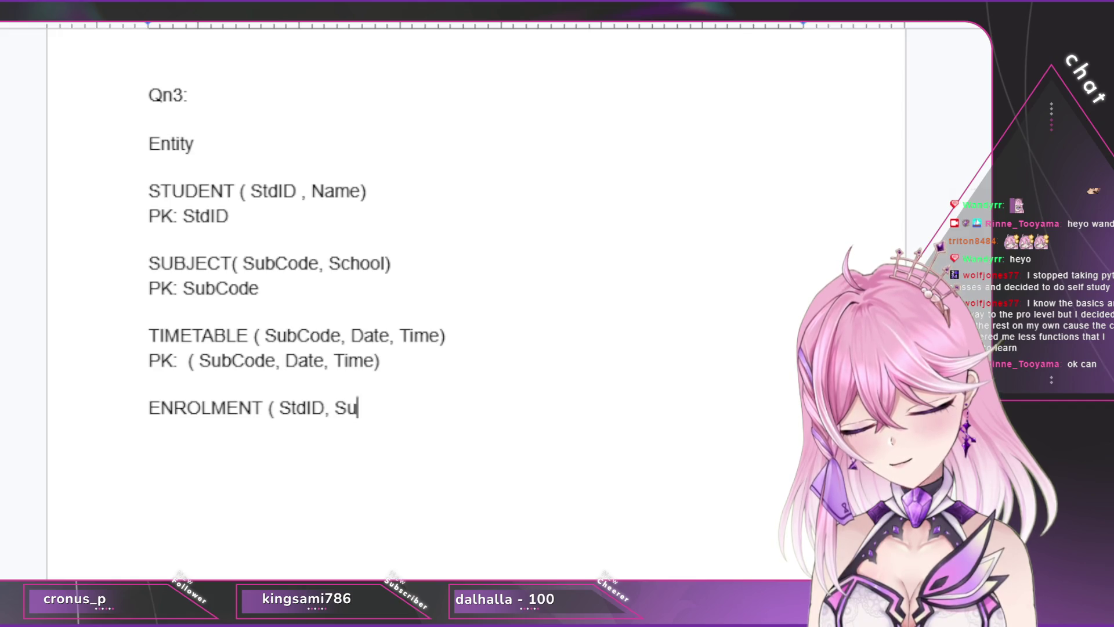
type("bCode,")
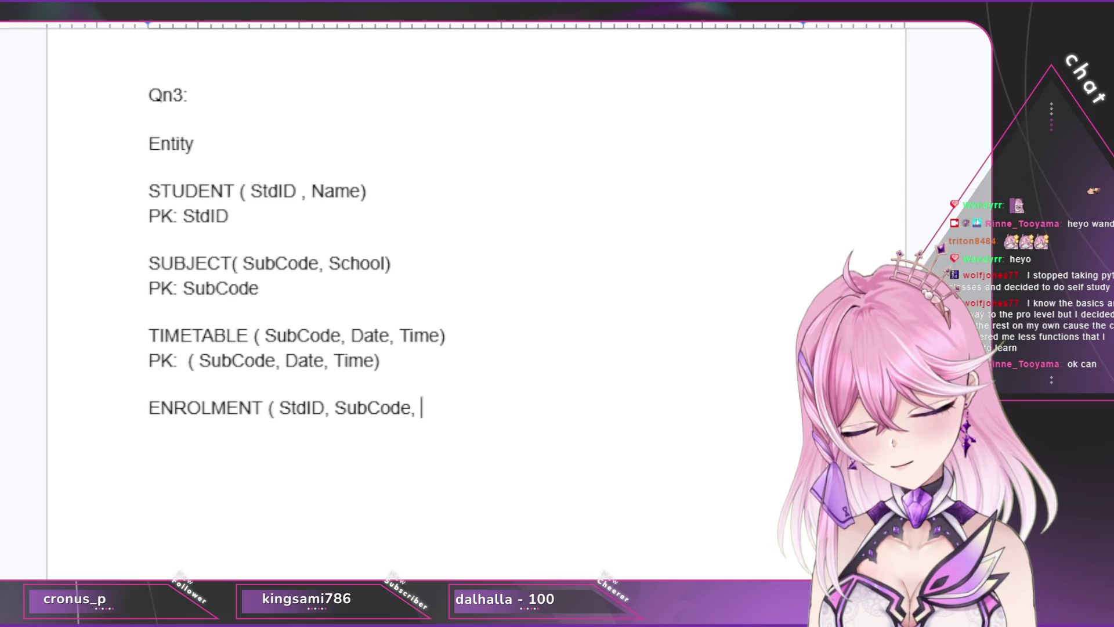
type(" Enrol")
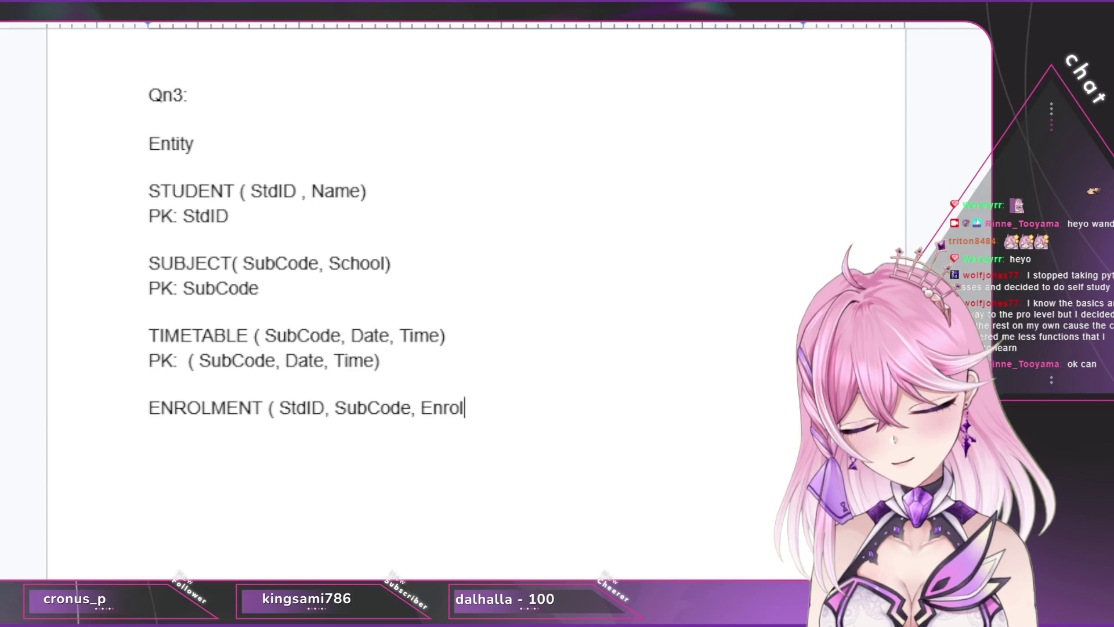
type("DAt")
key("BackSpace")
key("BackSpace")
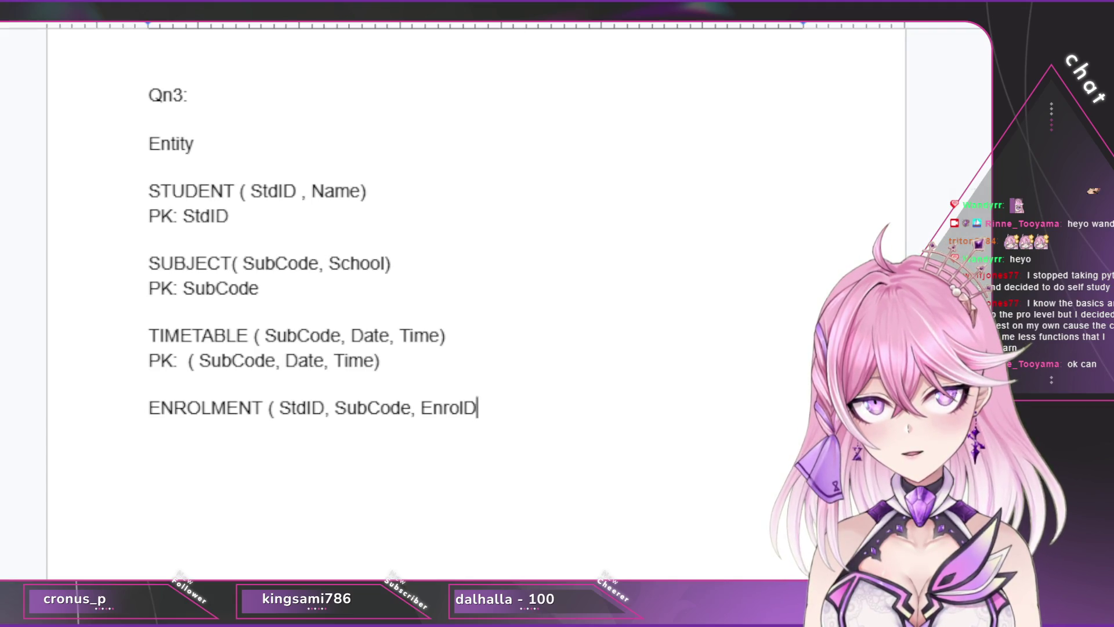
type("ate)")
key("Return")
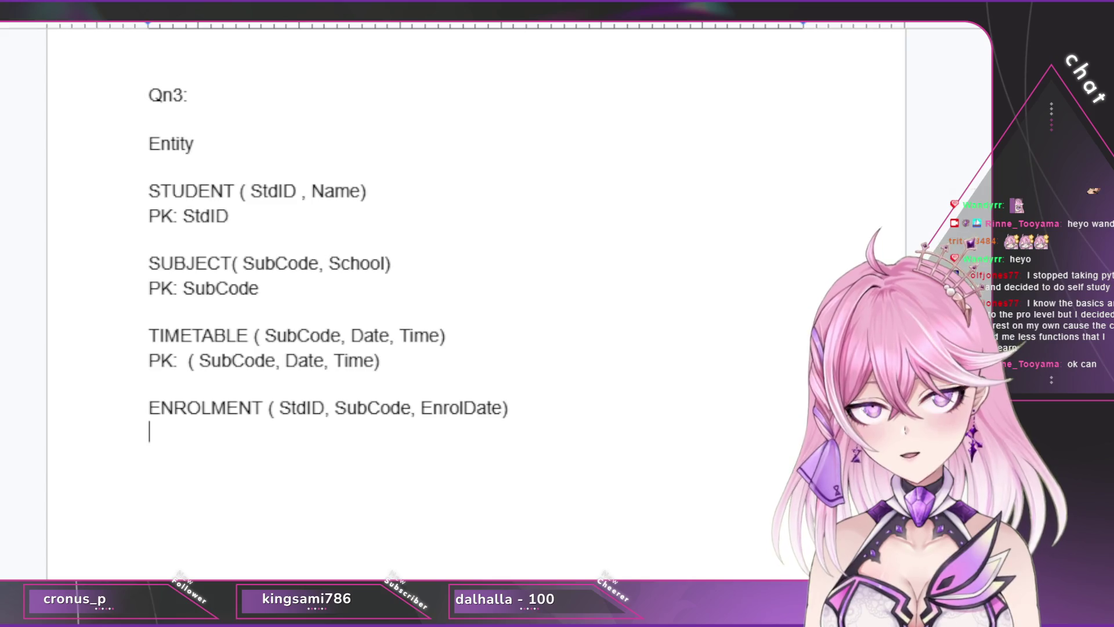
type("PK")
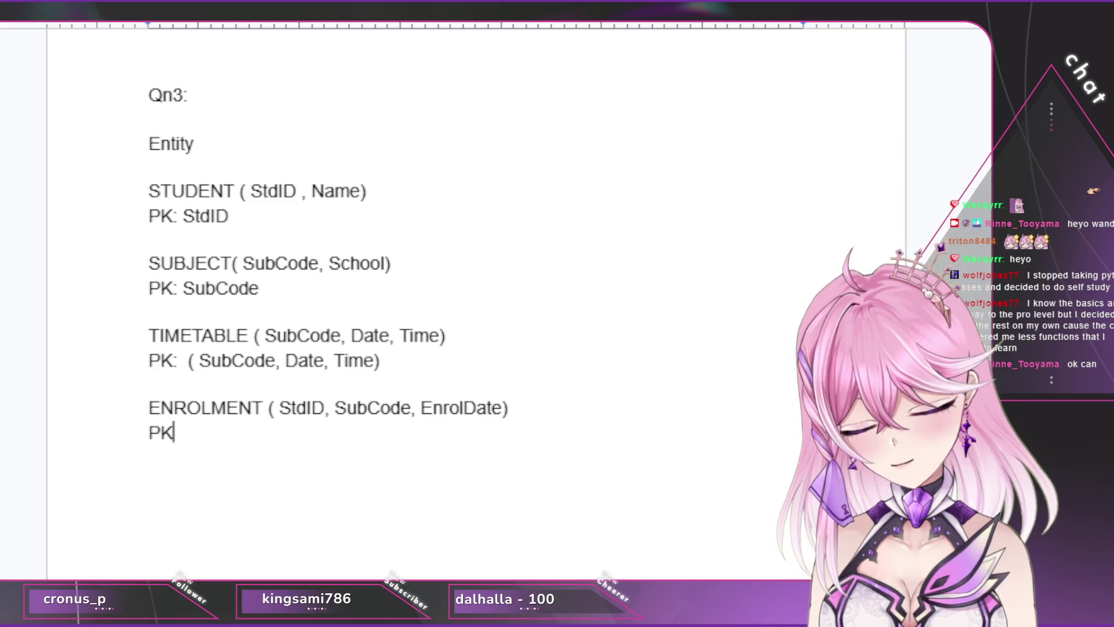
type(": ")
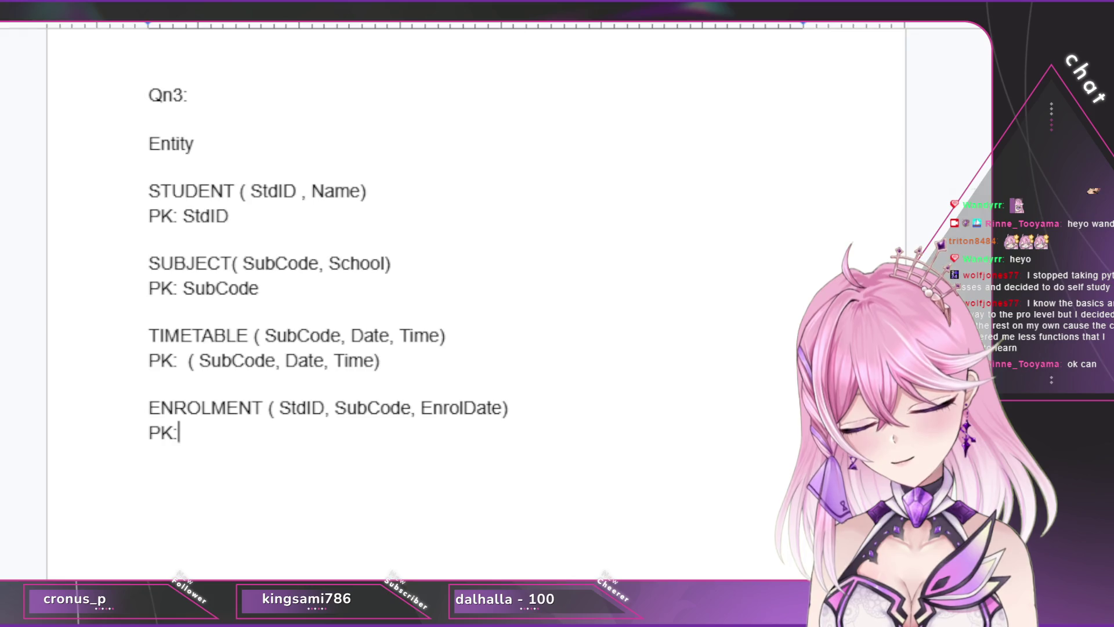
type("(")
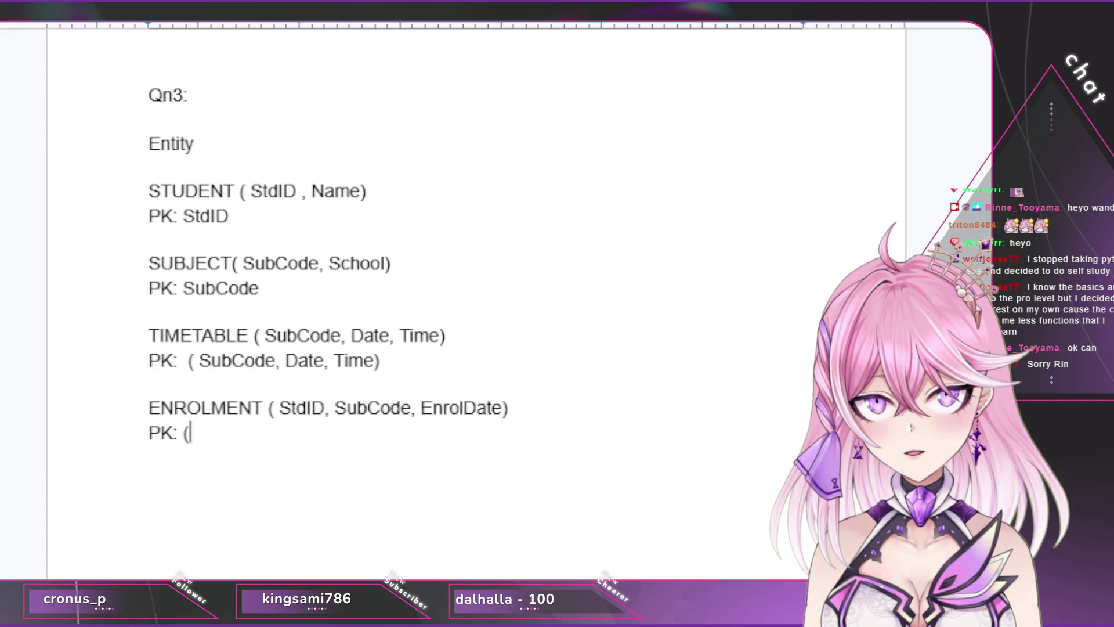
Paste ENROLMENT's column list after 'PK: ' and start an FK line.
left_click_drag(268, 408, 504, 408)
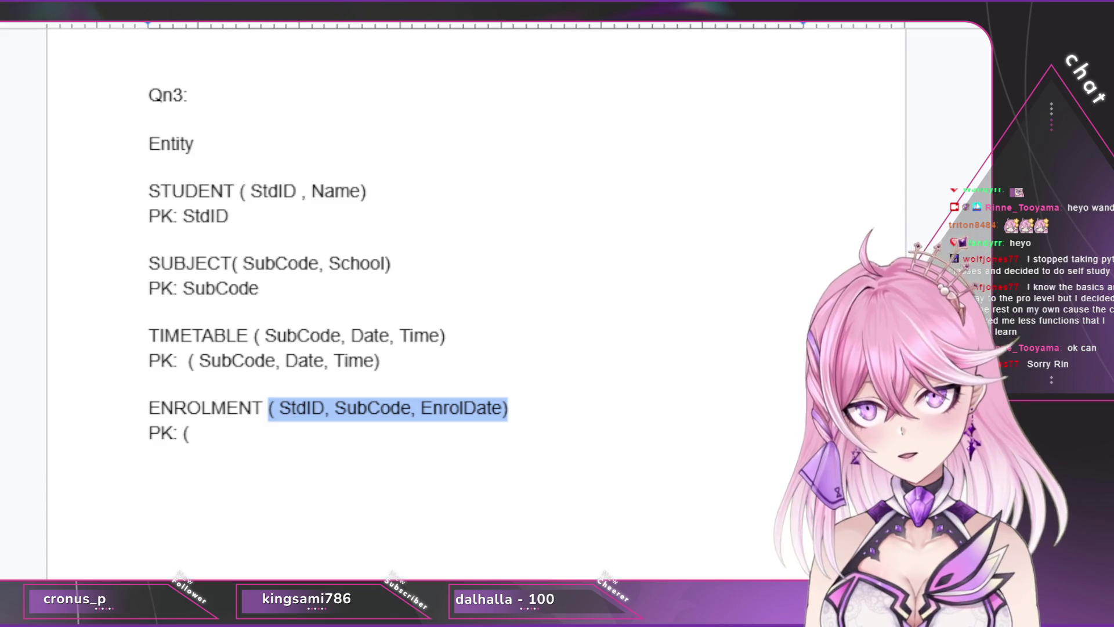
key("alt+Tab")
left_click(200, 433)
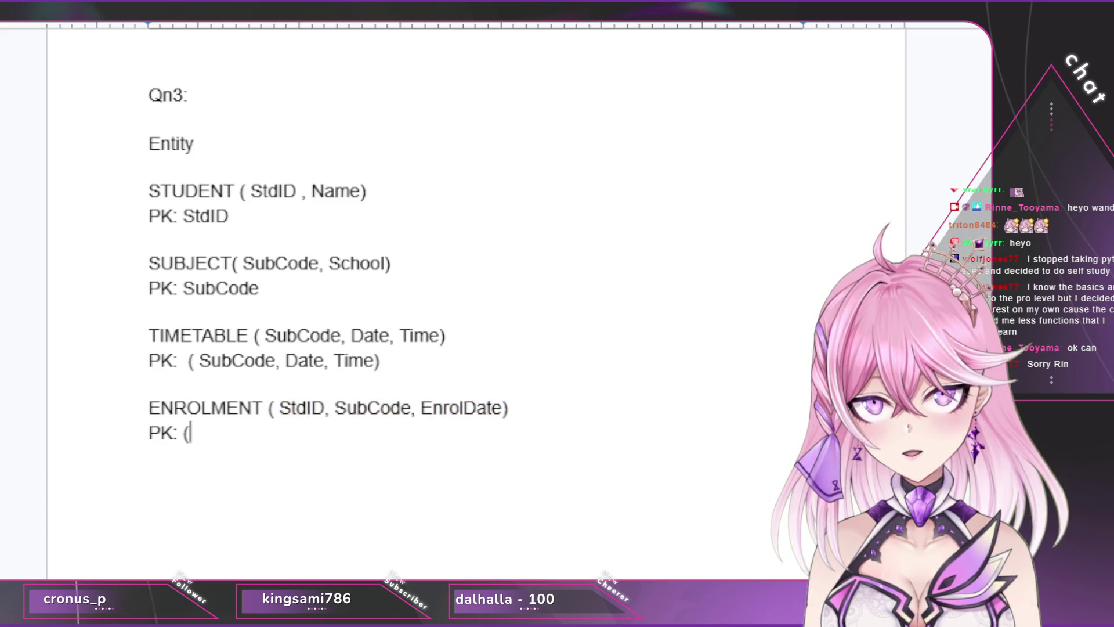
type("( StdID, SubCode, EnrolDate)")
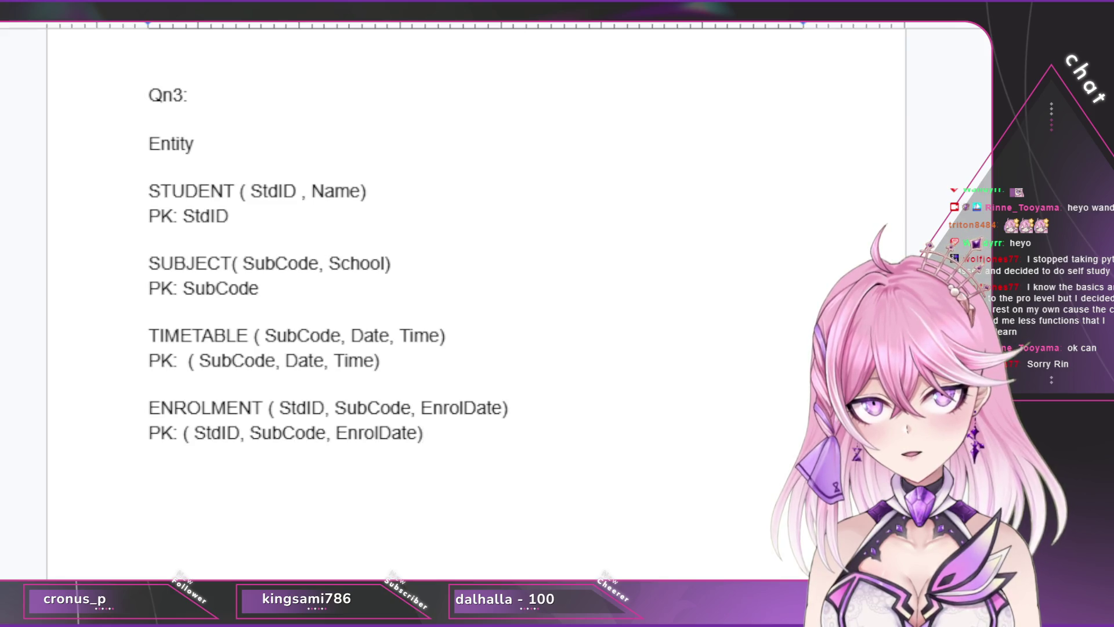
key("Return")
type("FK")
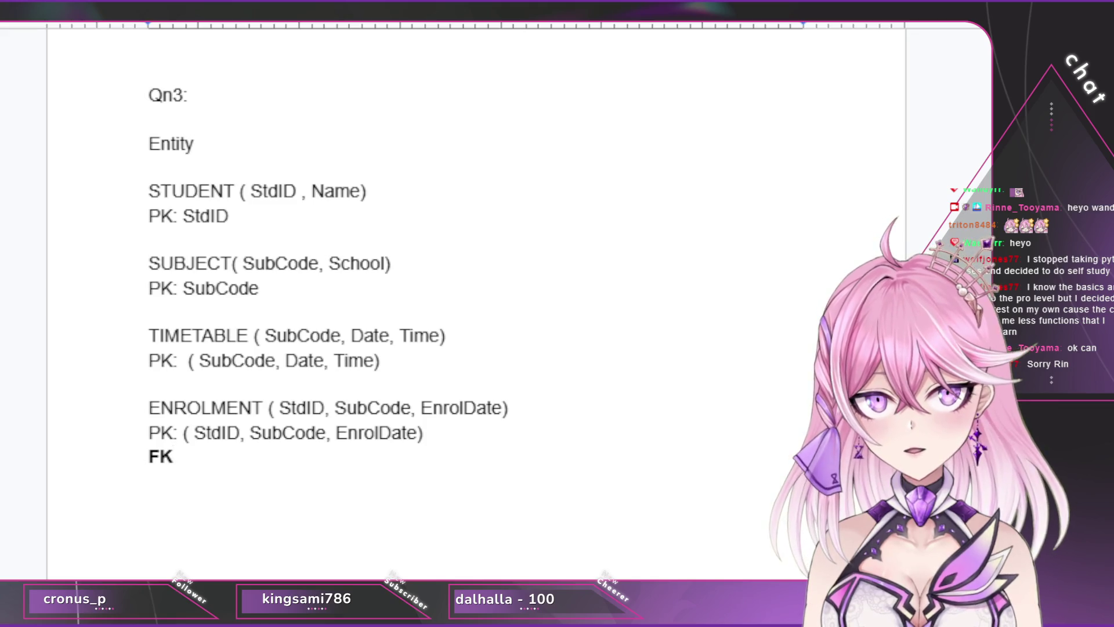
Unbold FK and write 'FK1: StdID references STUDENT (StuID)'.
key("shift+Home")
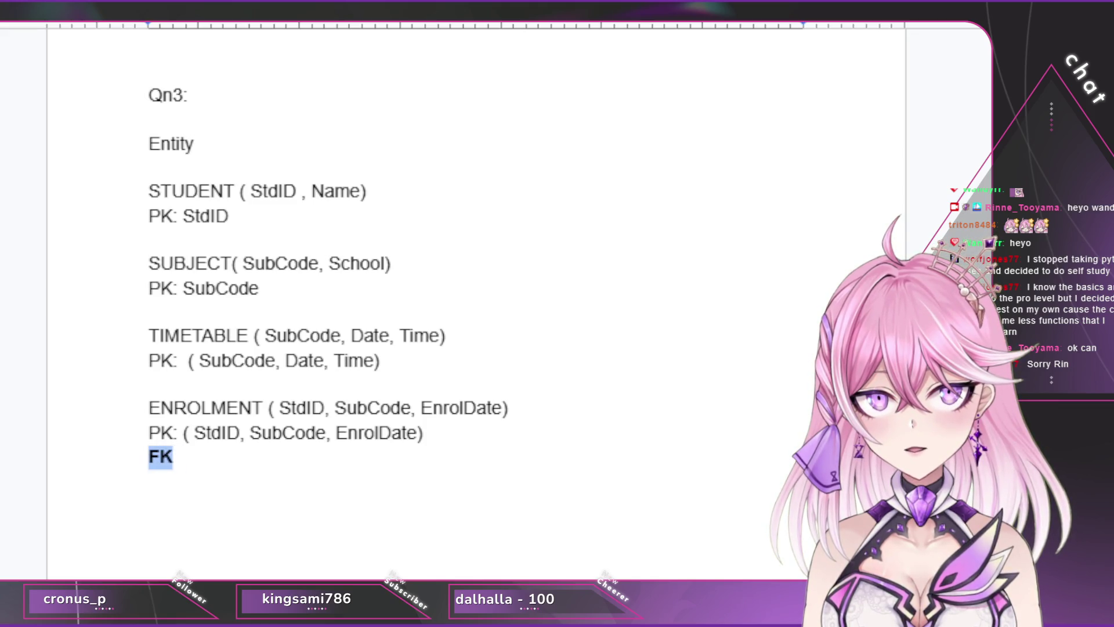
key("End")
type("1")
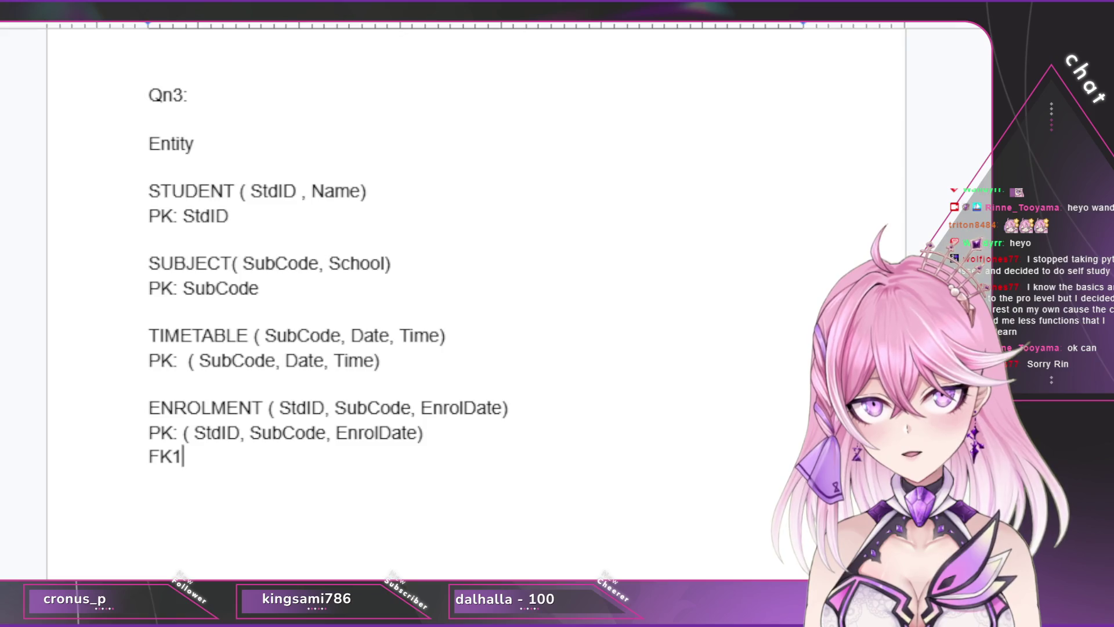
type(": (")
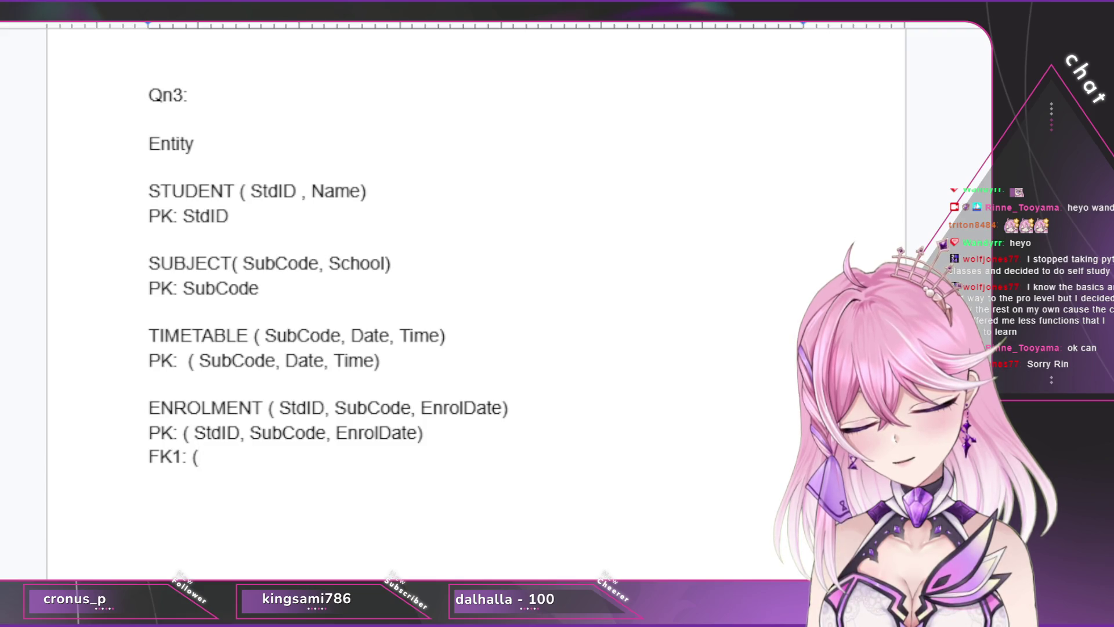
type("ST")
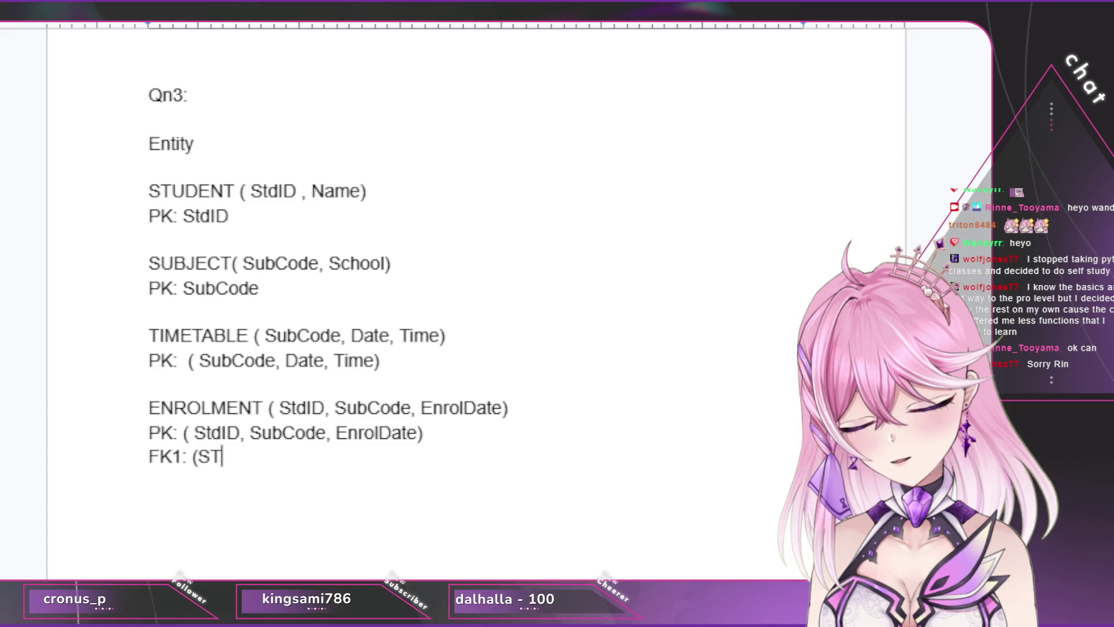
key("BackSpace")
type("td")
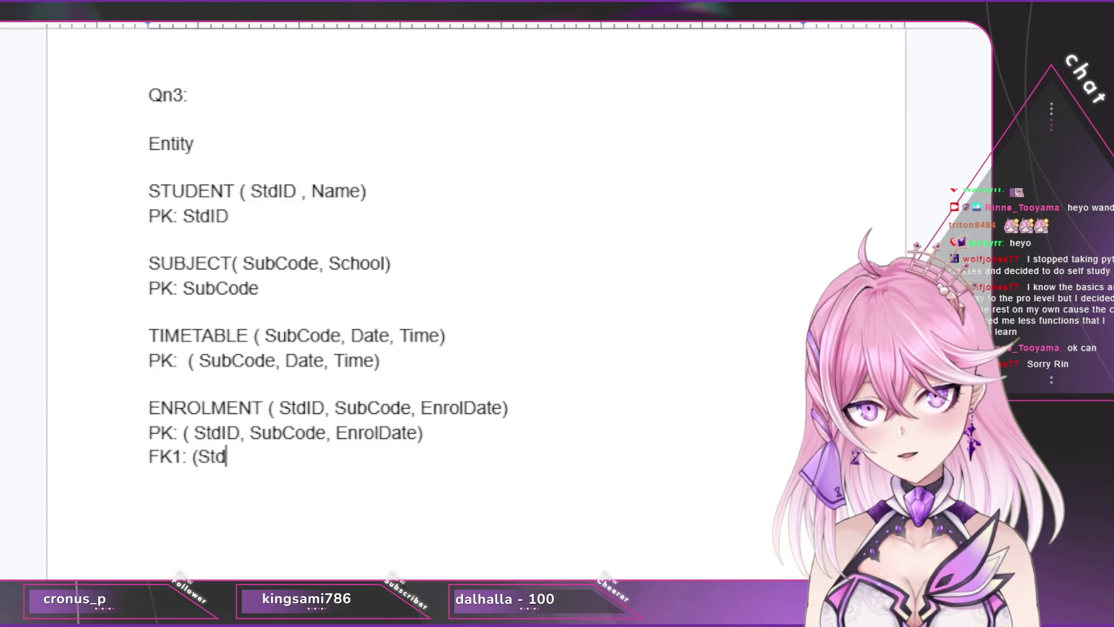
key("BackSpace")
key("BackSpace")
key("BackSpace")
key("BackSpace")
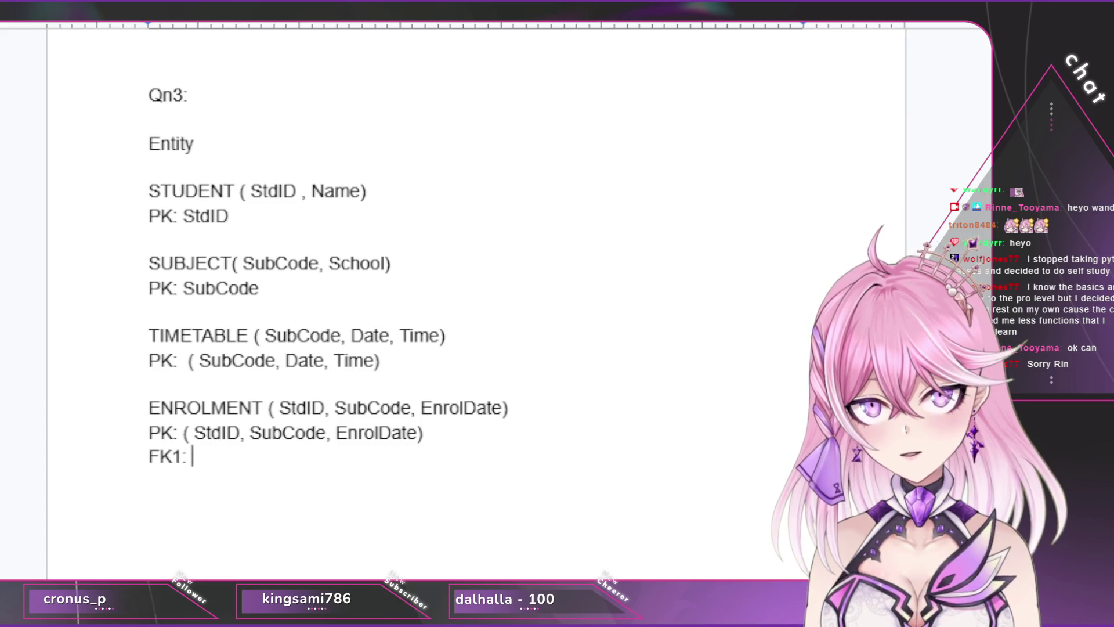
type("StdI")
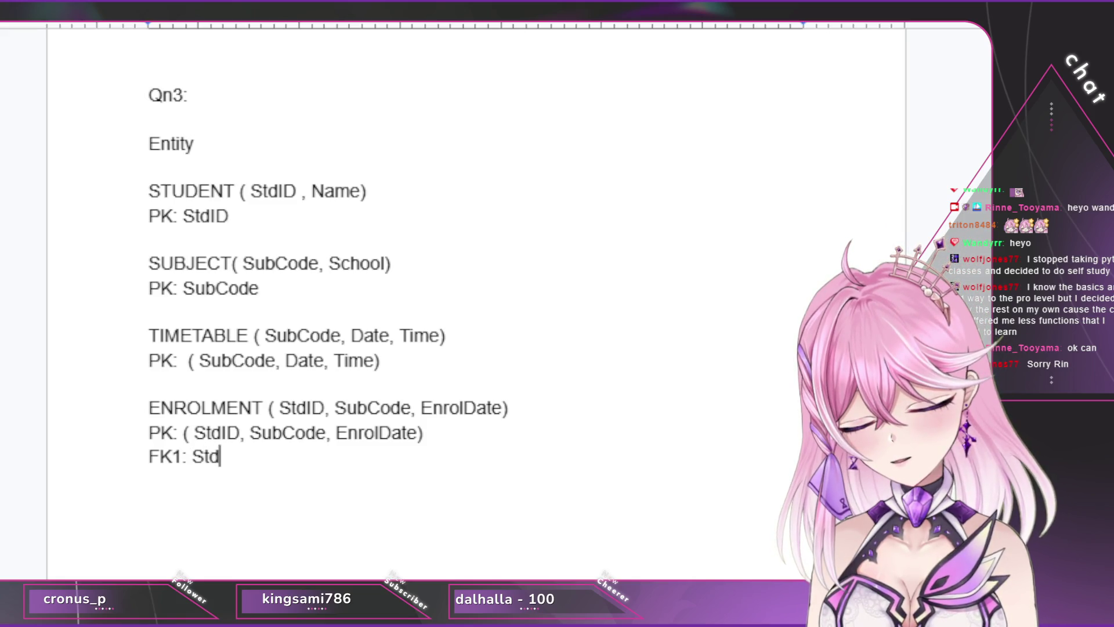
type("D ref")
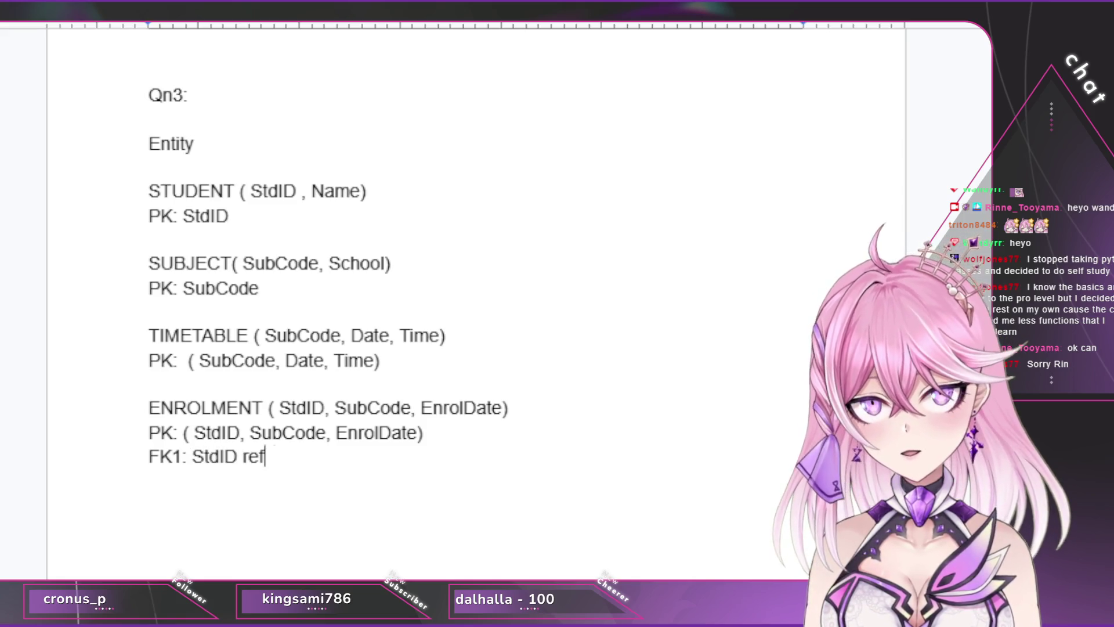
type("erences ")
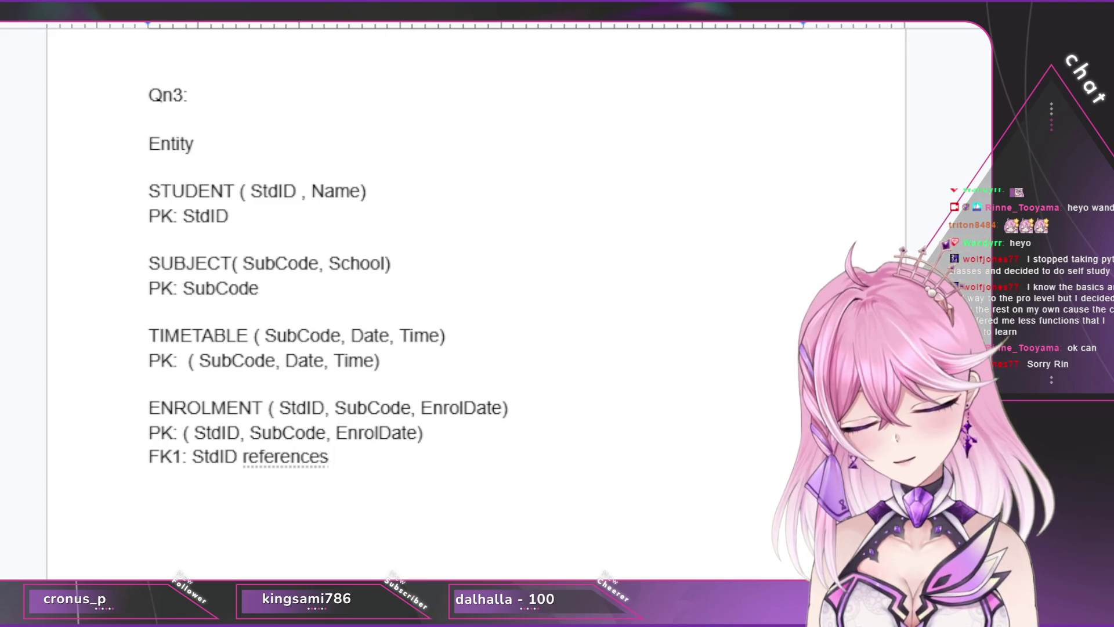
type("STUD")
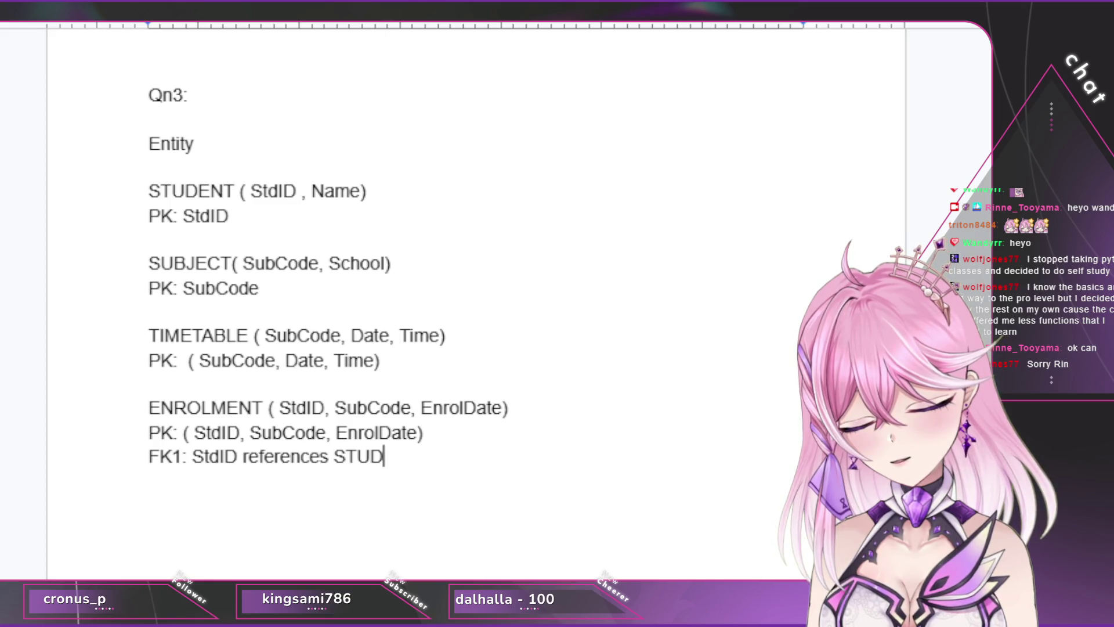
type("ENT")
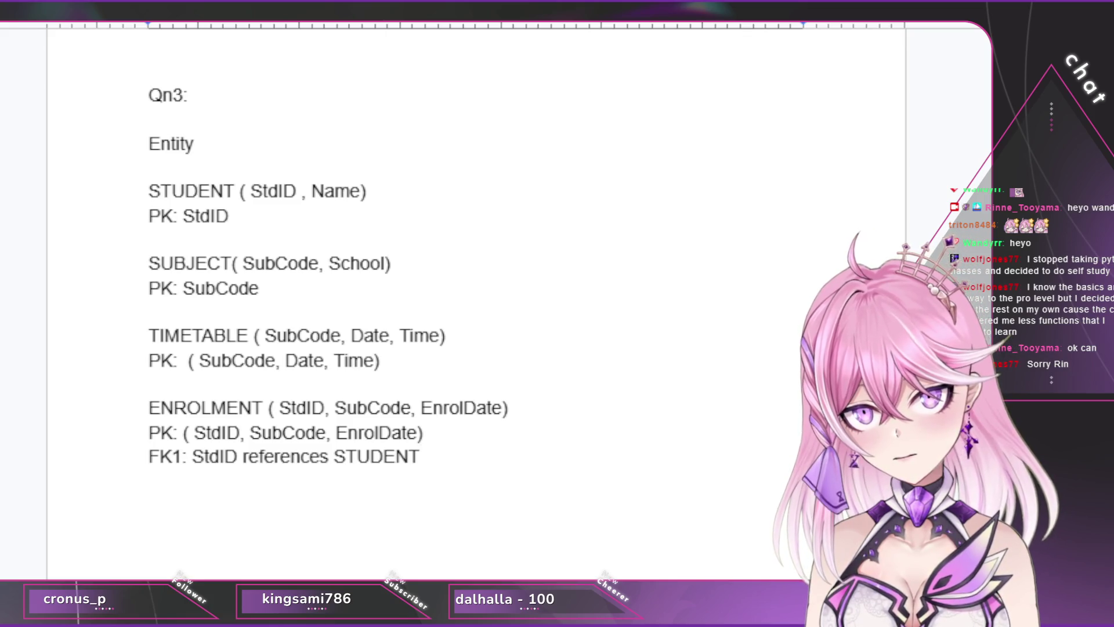
type(" (")
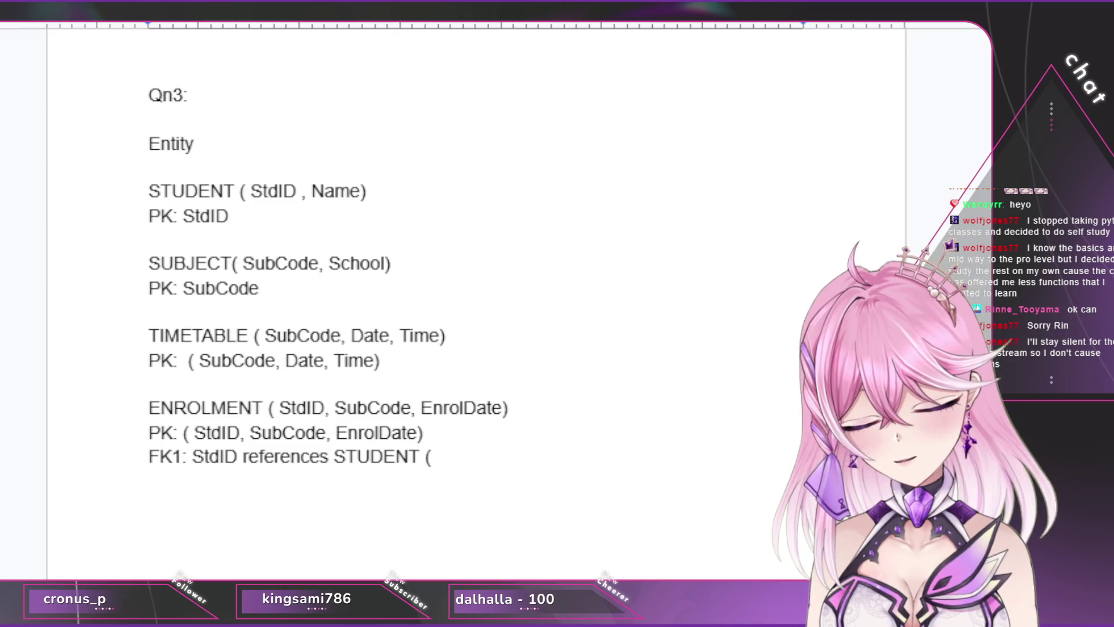
type("St")
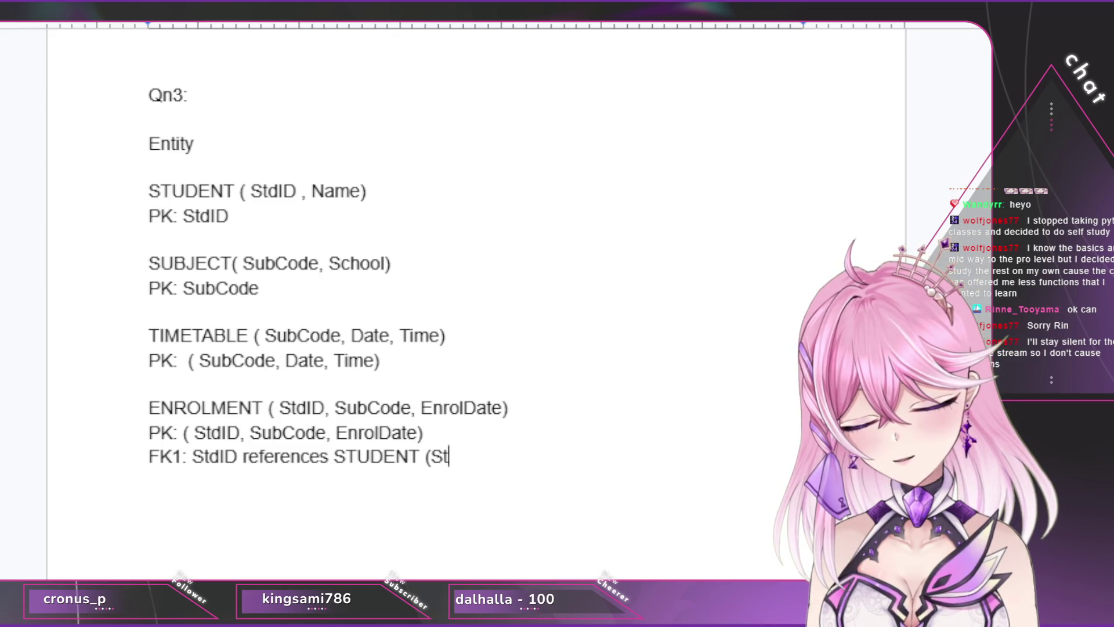
type("uID")
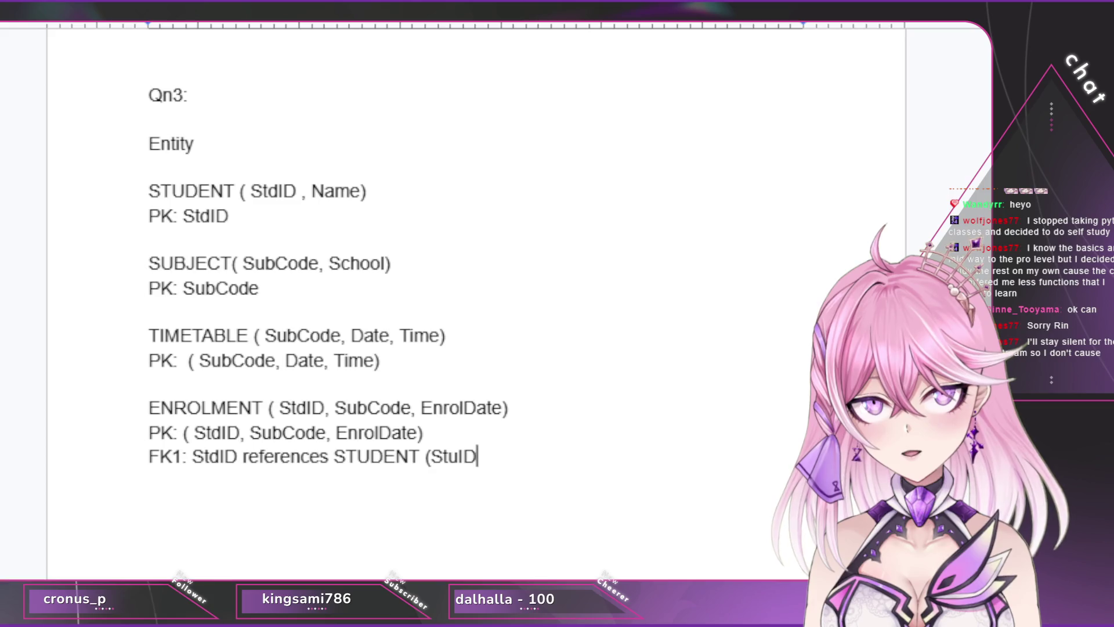
type(") ")
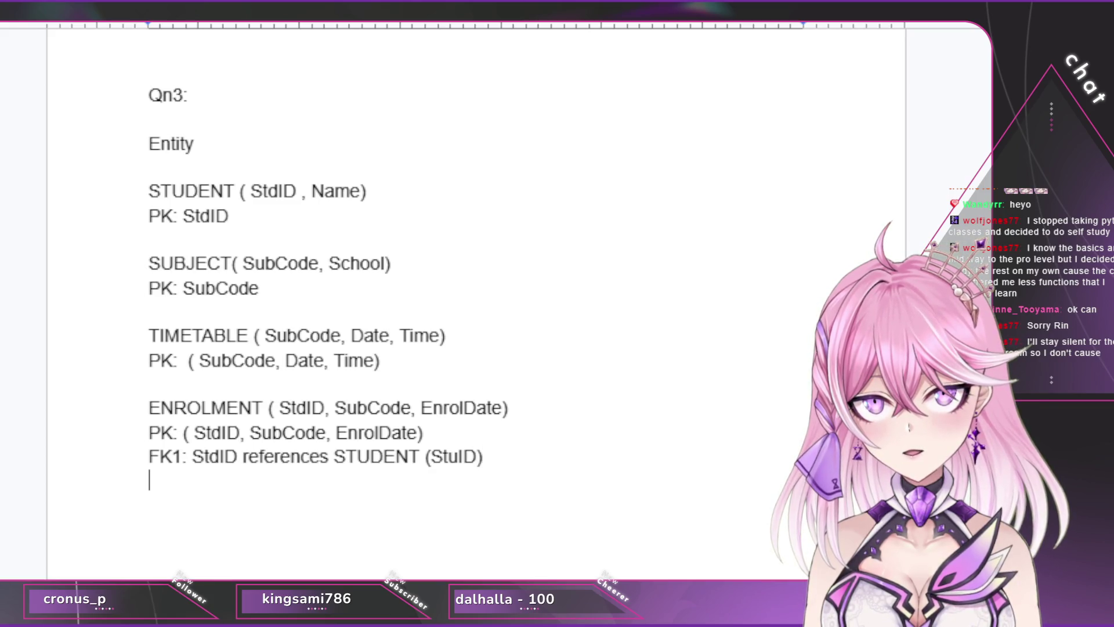
type("FK")
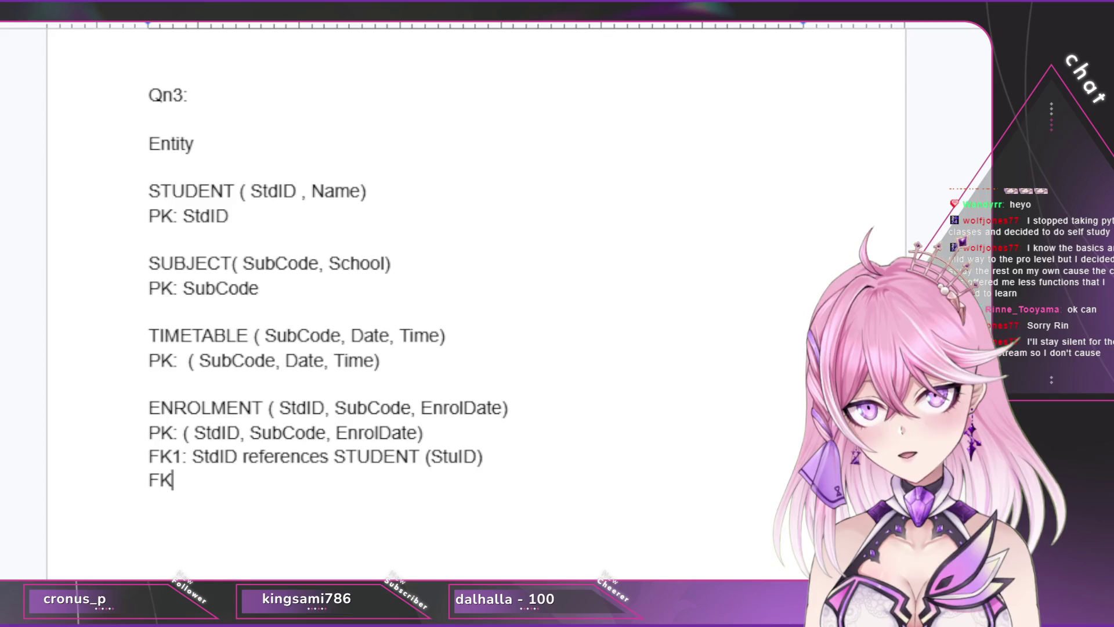
type("2(")
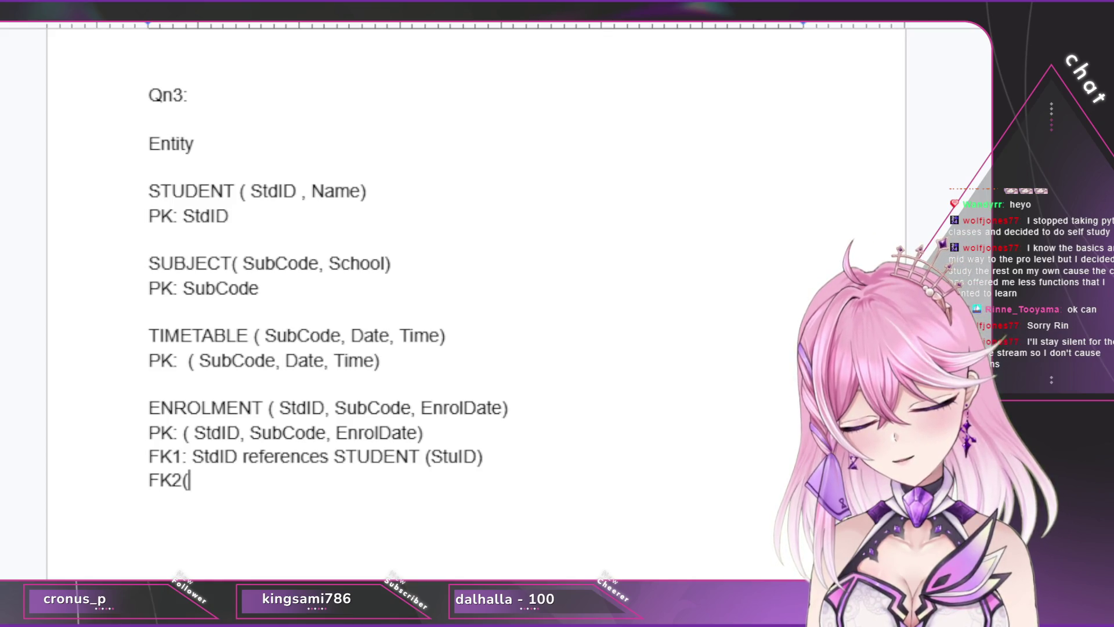
type("Sub")
Write 'FK2 SubCode references SUBJECT (SubCode)', fixing SUBJECT typos.
key("BackSpace")
key("BackSpace")
key("BackSpace")
key("BackSpace")
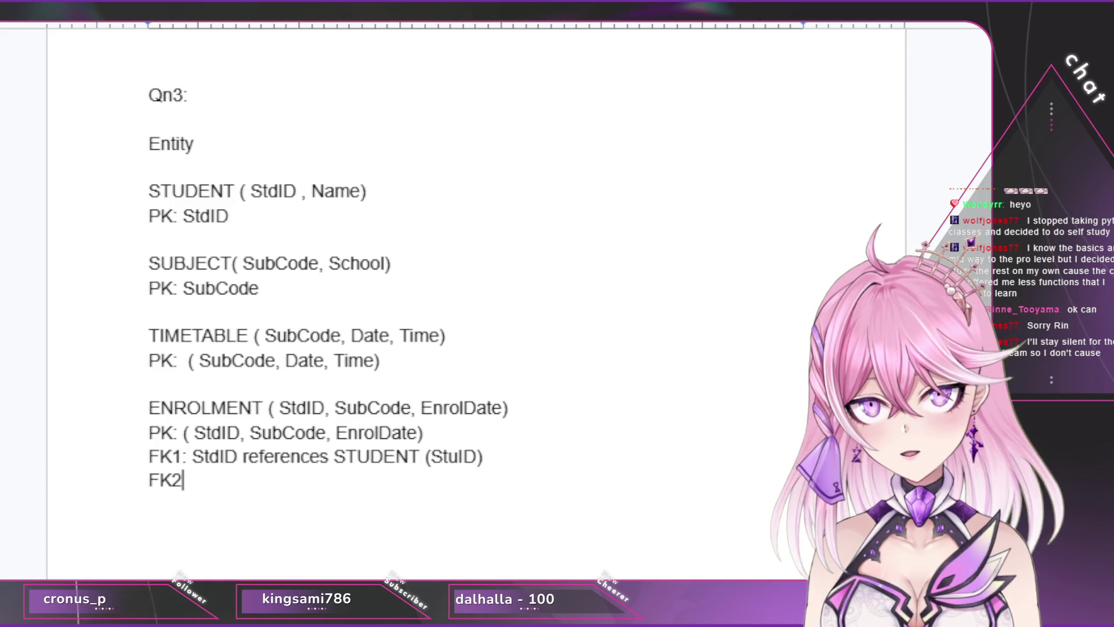
type("SubC")
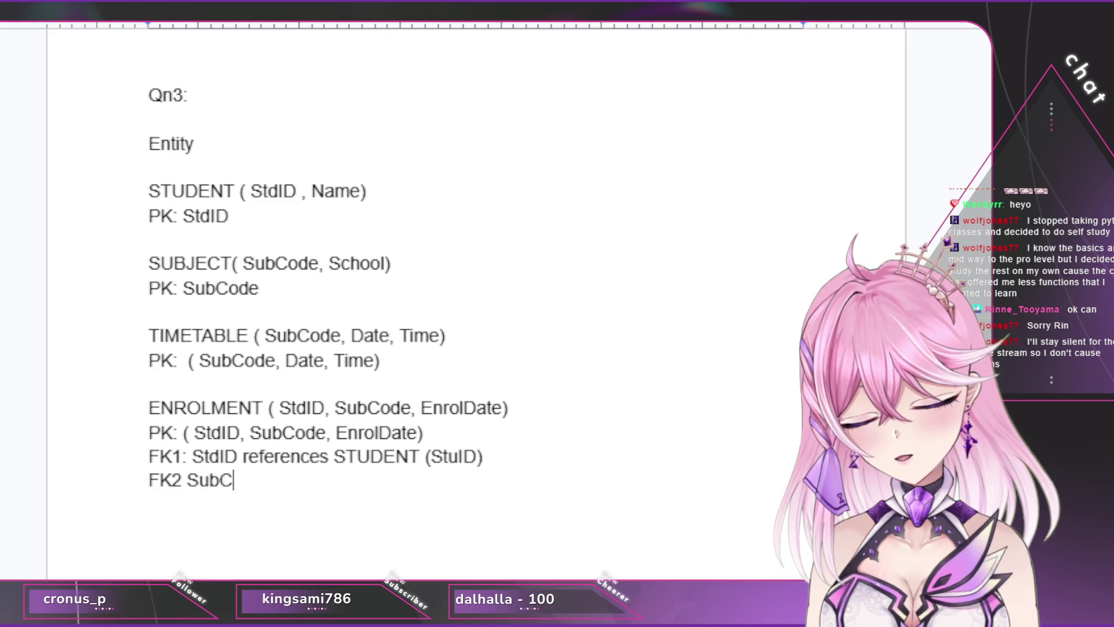
type("ode refer")
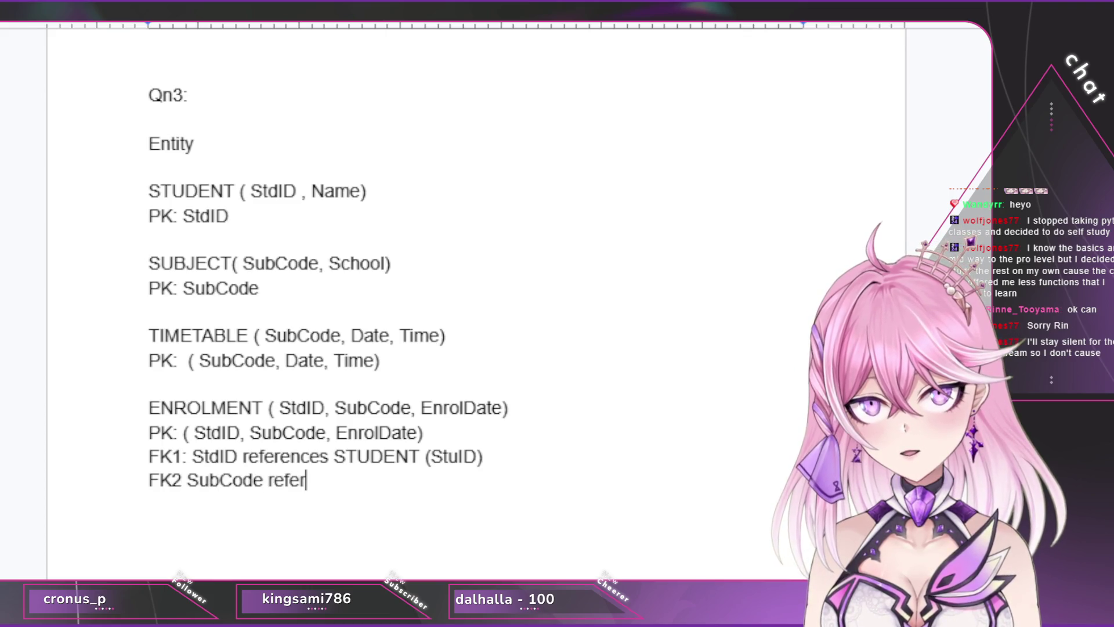
type("rences")
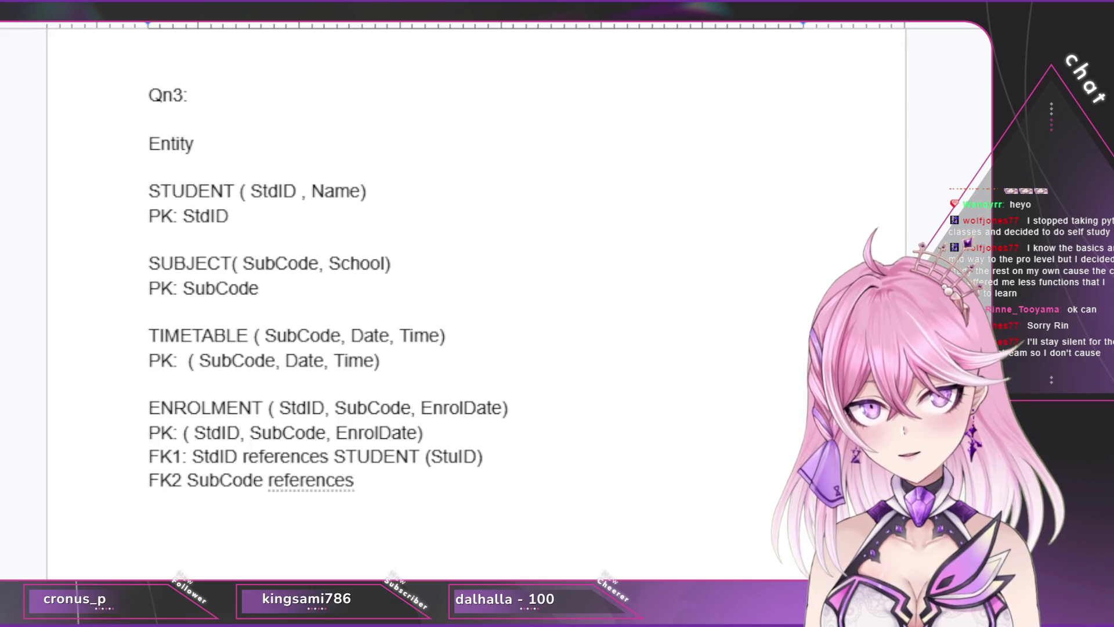
type("SUB")
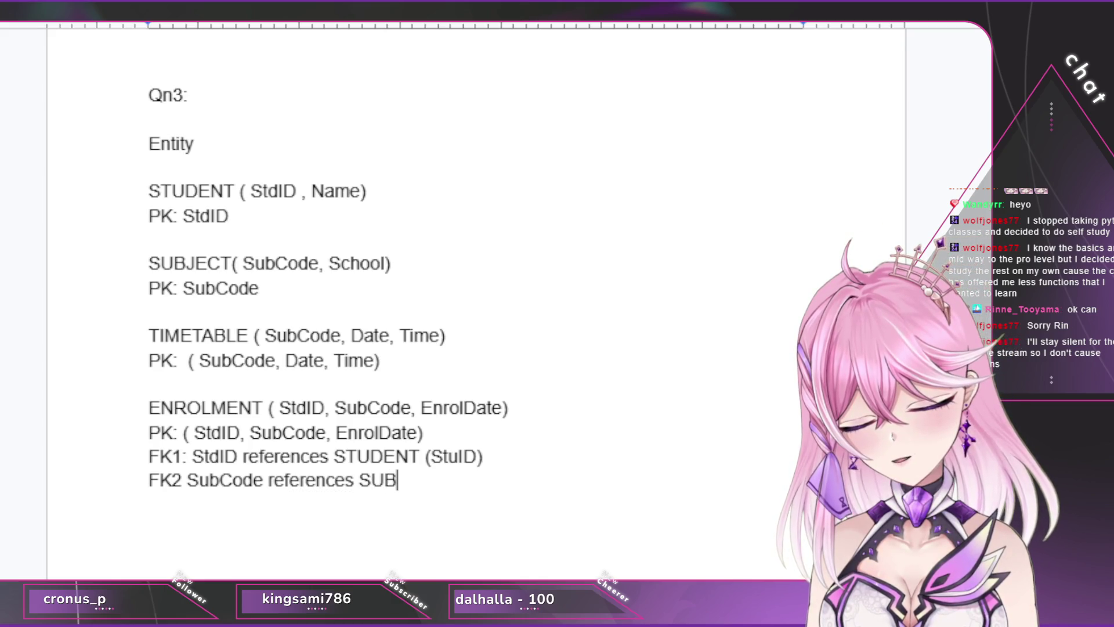
type("JECT")
key("BackSpace")
key("BackSpace")
type("CY")
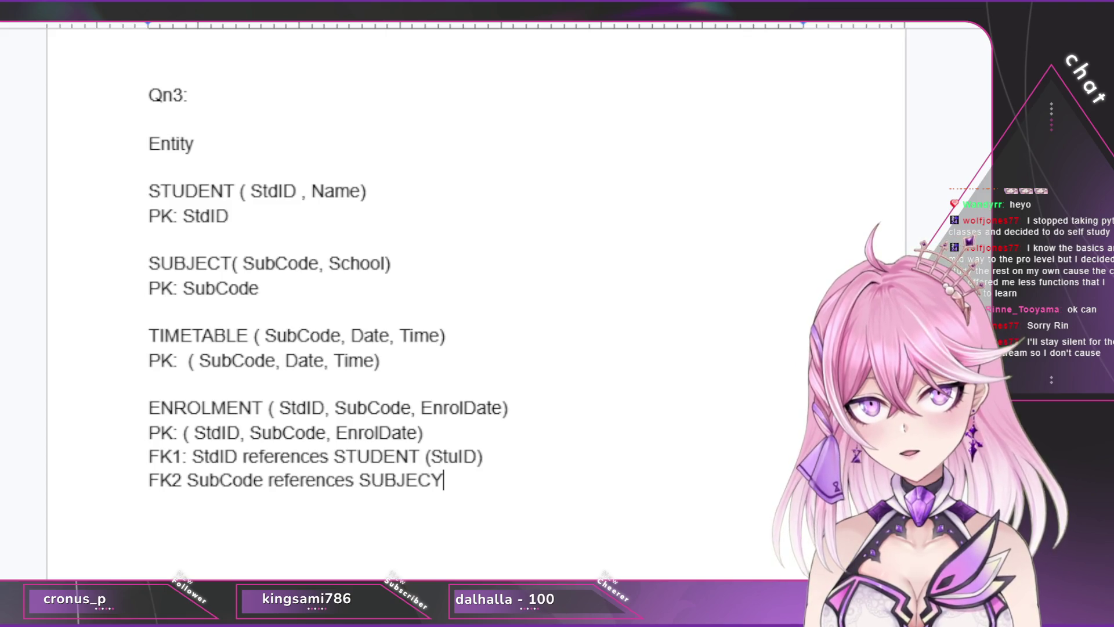
key("BackSpace")
type("TS")
key("BackSpace")
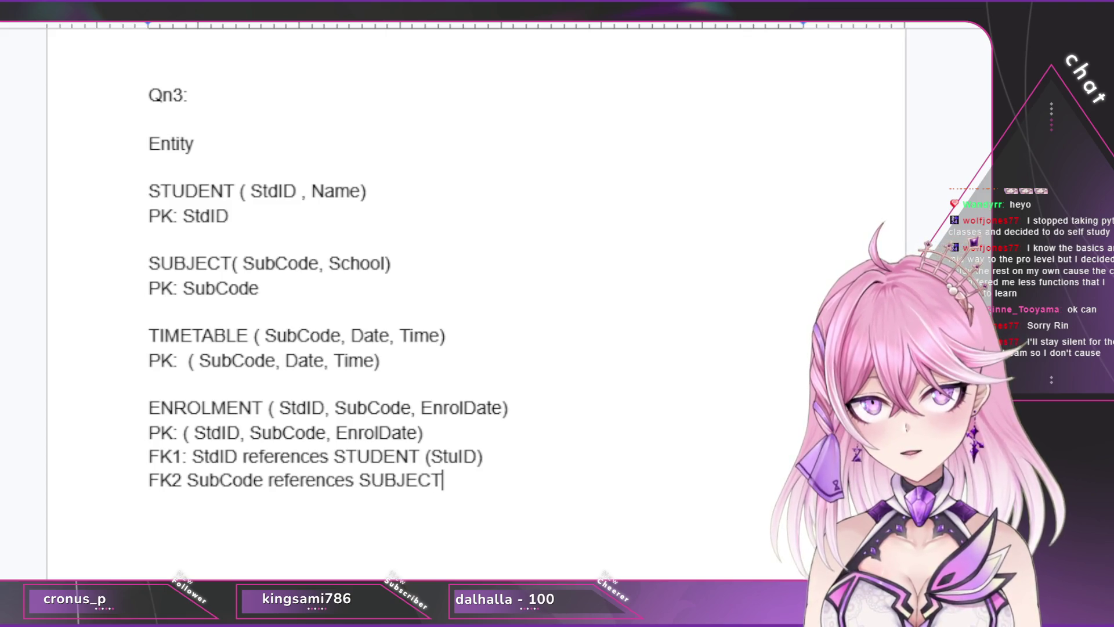
type("(")
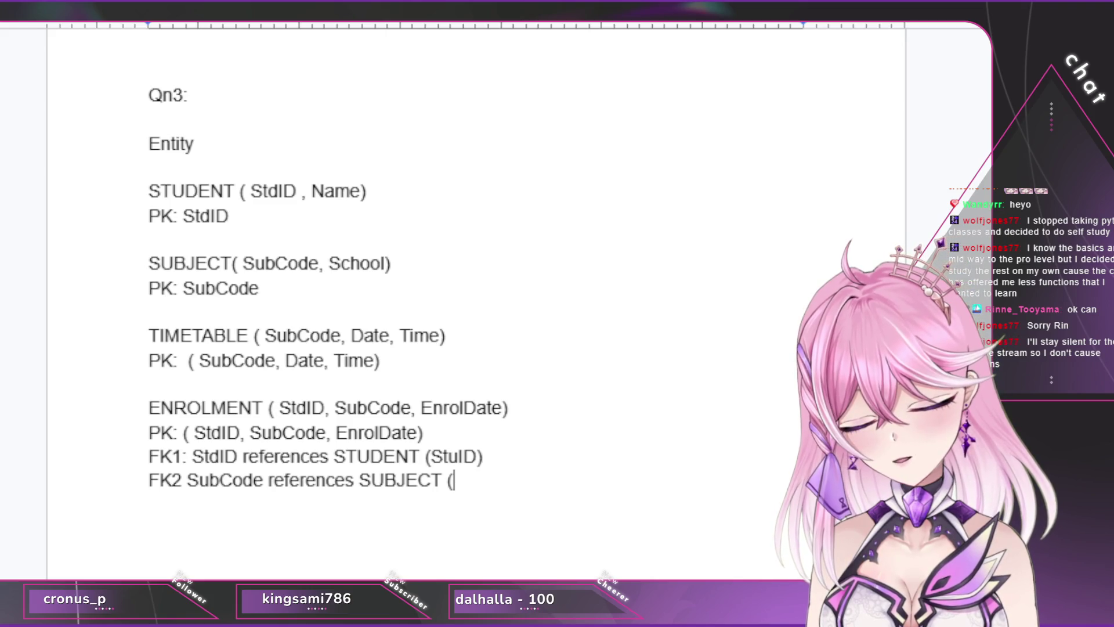
type("SubCod")
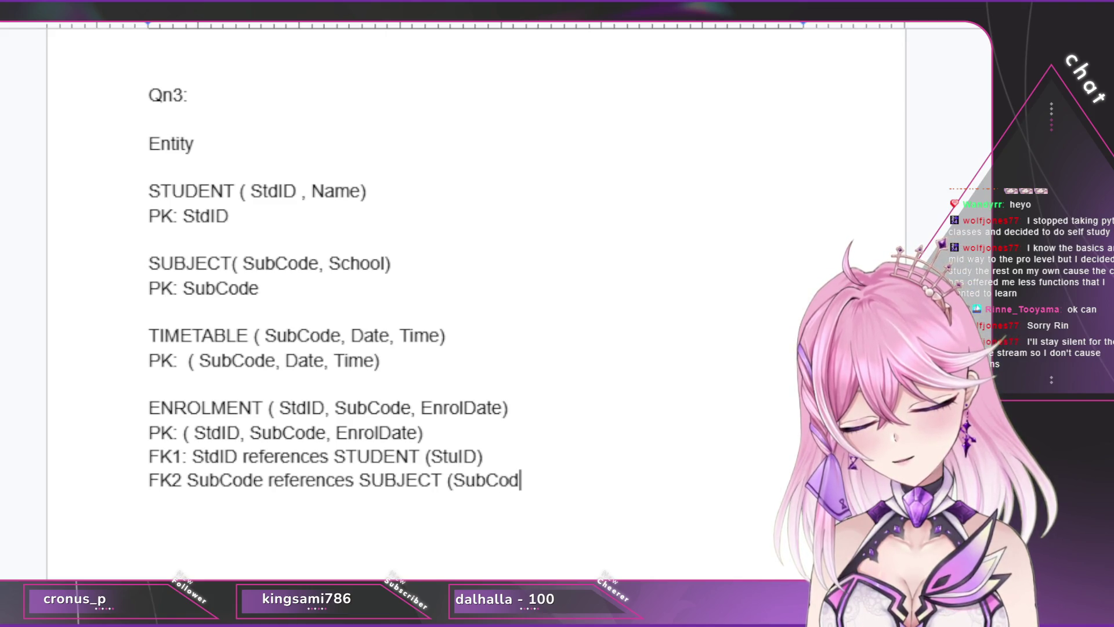
type("e)")
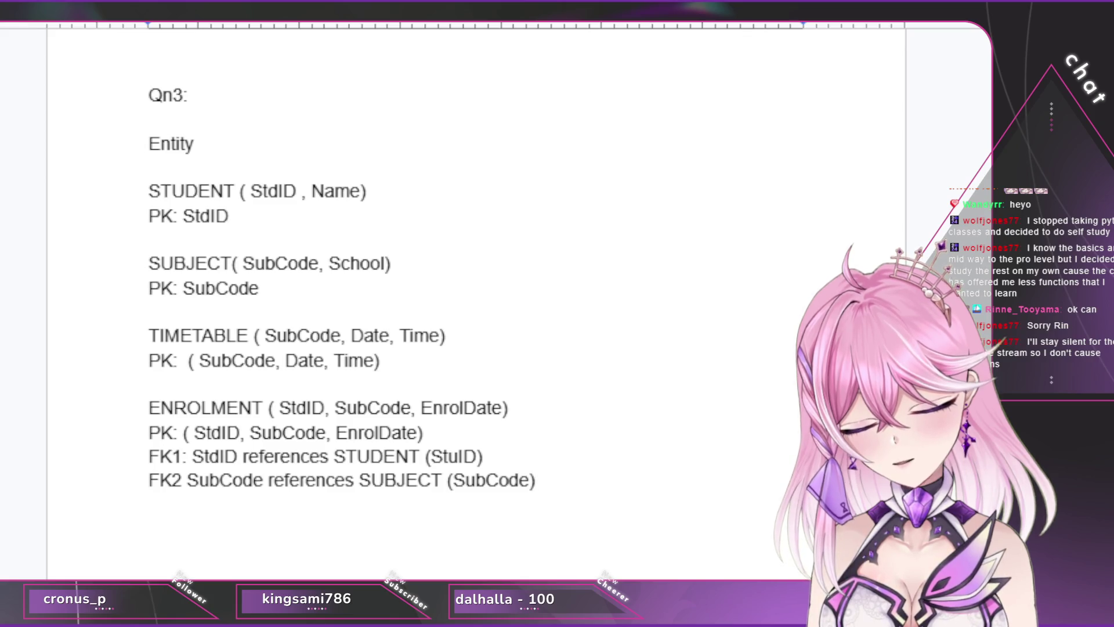
scroll(476, 305, "up", 3)
scroll(476, 306, "down", 5)
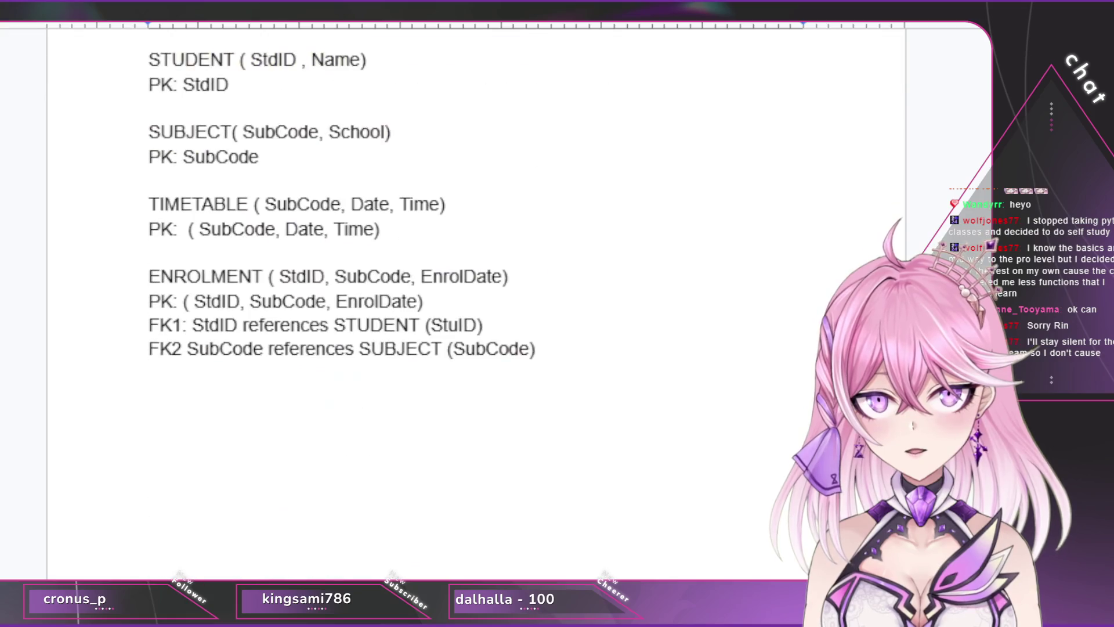
scroll(476, 306, "up", 4)
Colour the word 'Entity' red and return to the text.
double_click(171, 275)
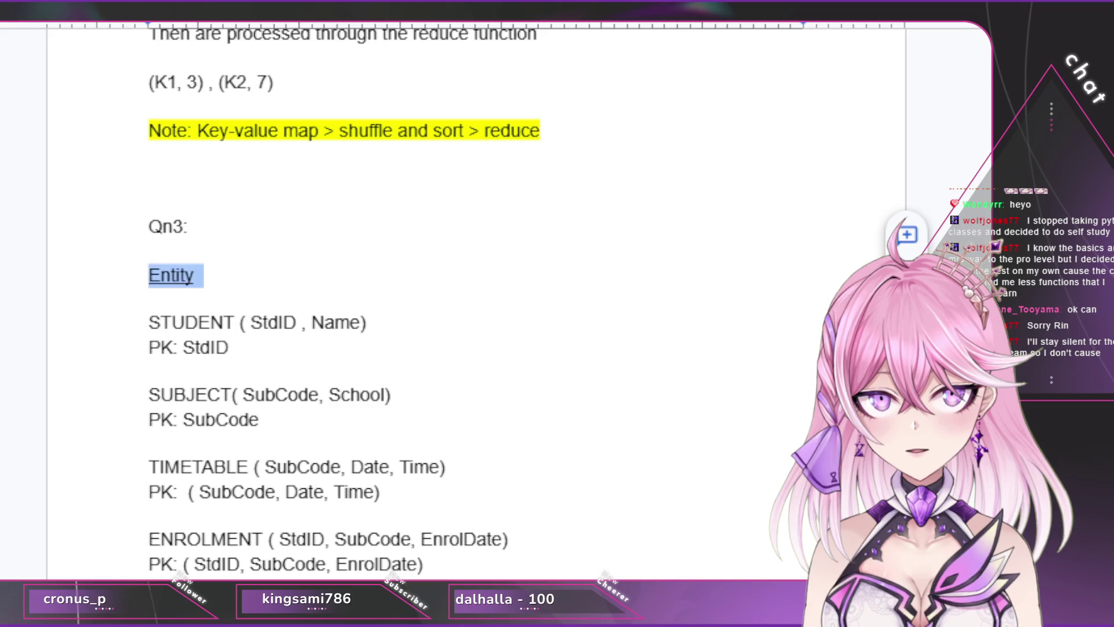
left_click(513, 13)
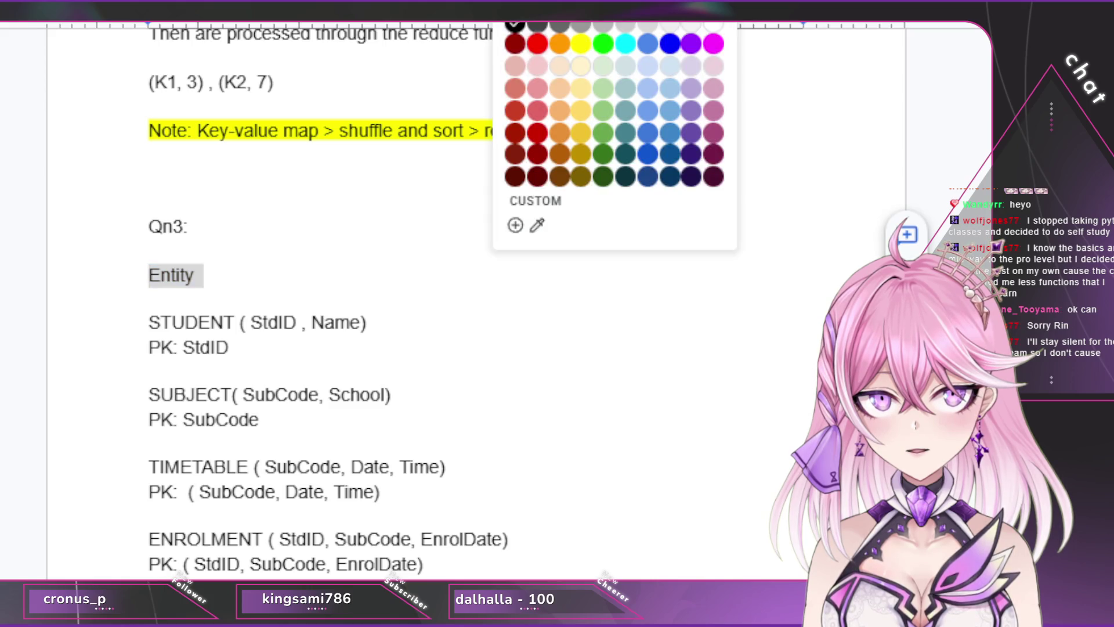
left_click(537, 43)
left_click(153, 517)
left_click(510, 540)
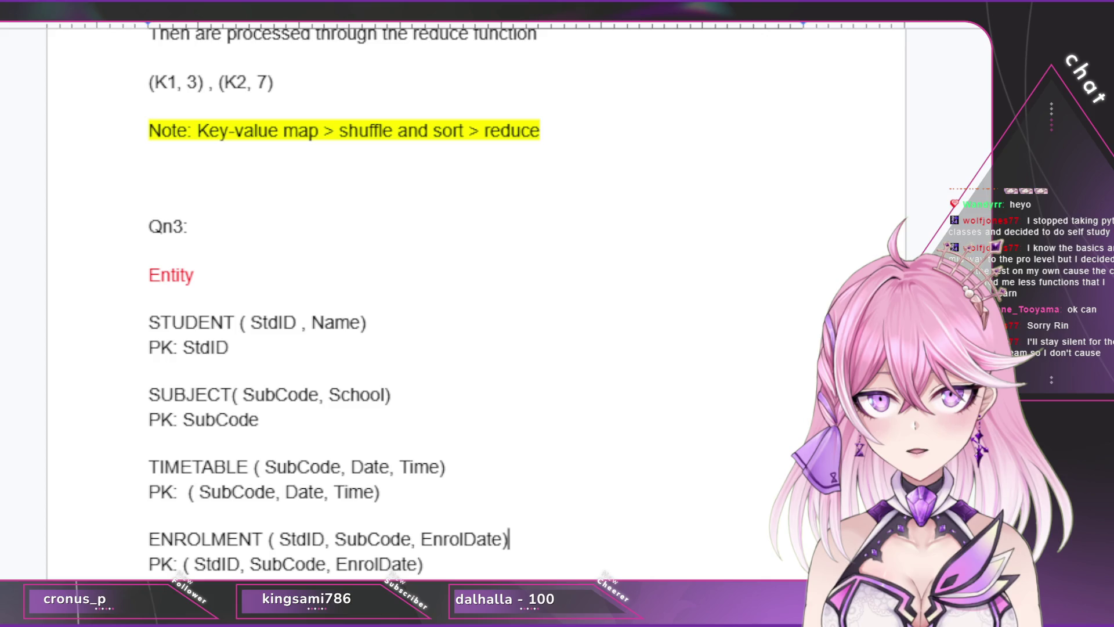
scroll(474, 305, "down", 5)
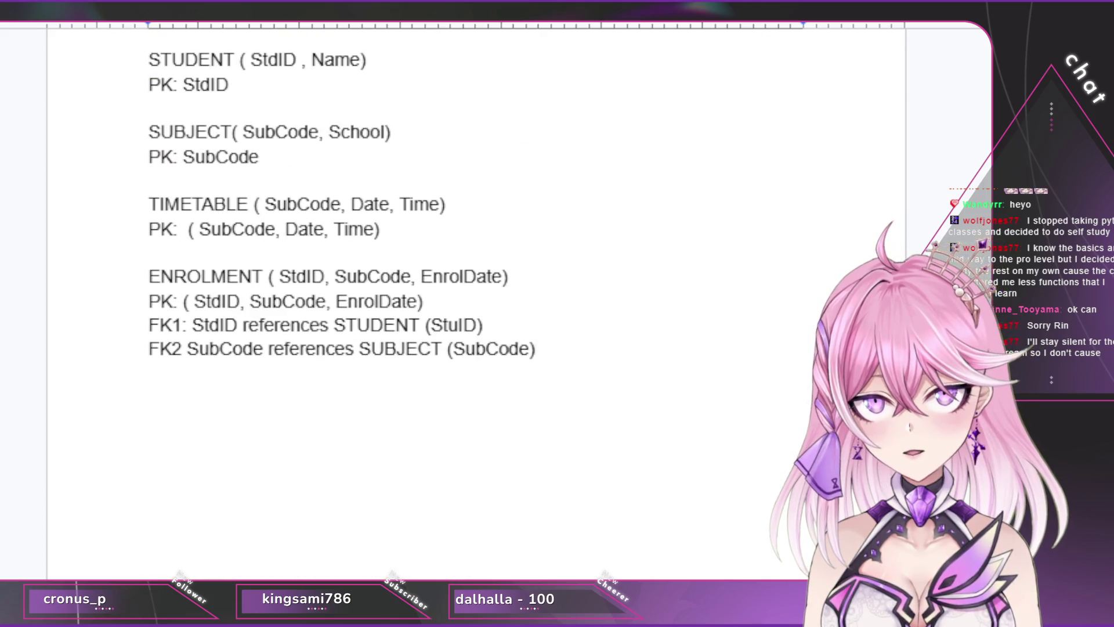
Add a 'Dimensions' bullet list with Time and Subject.
key("Return")
key("Return")
type("D")
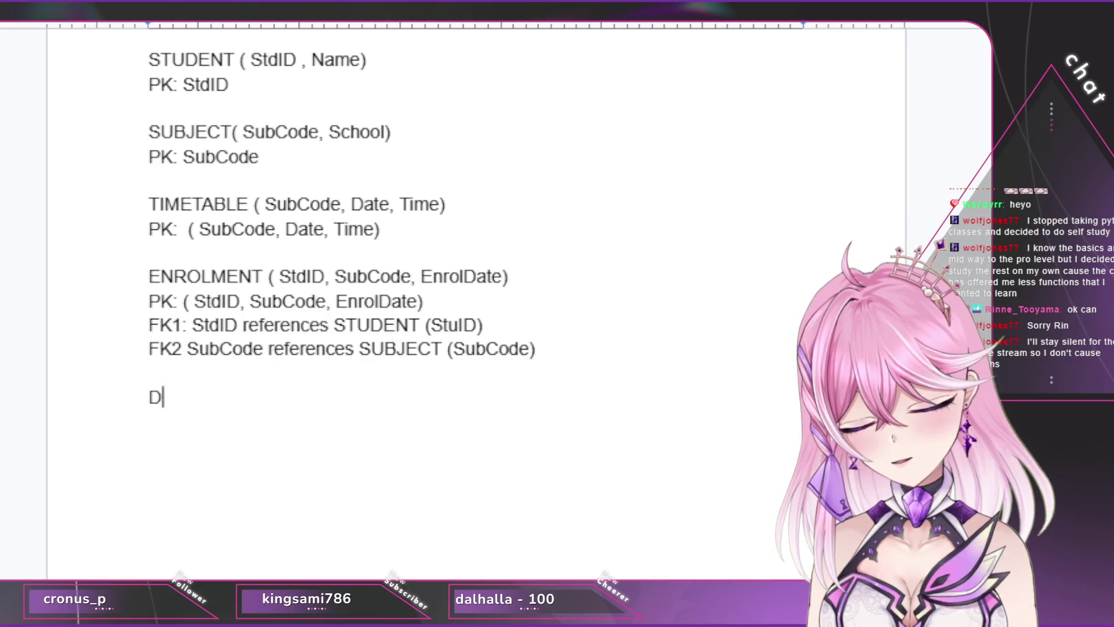
type("imensions")
key("Return")
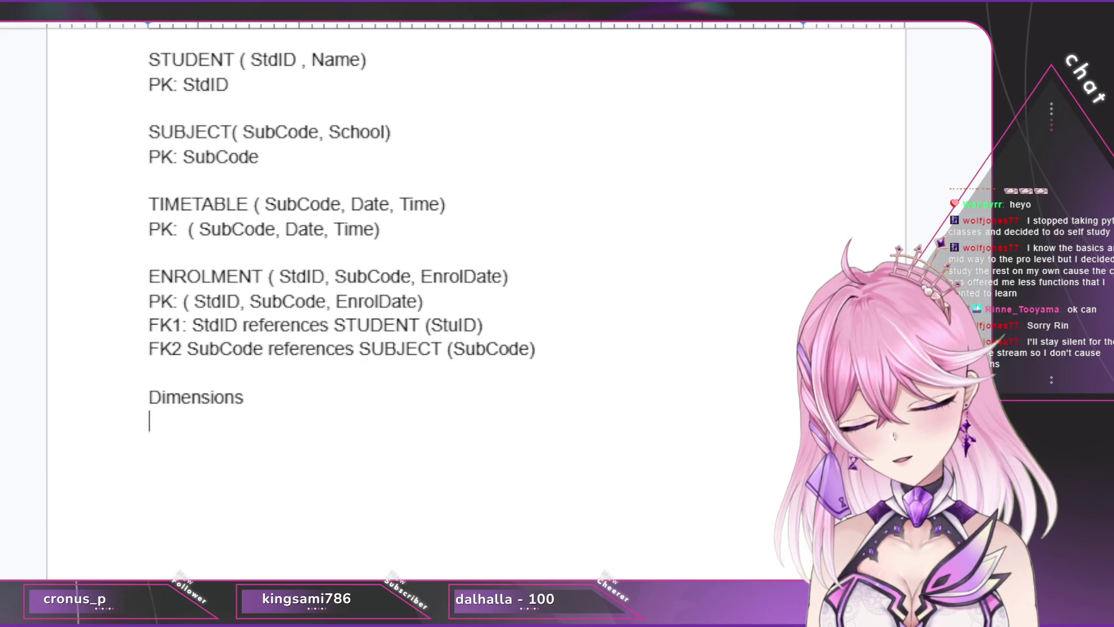
key("BackSpace")
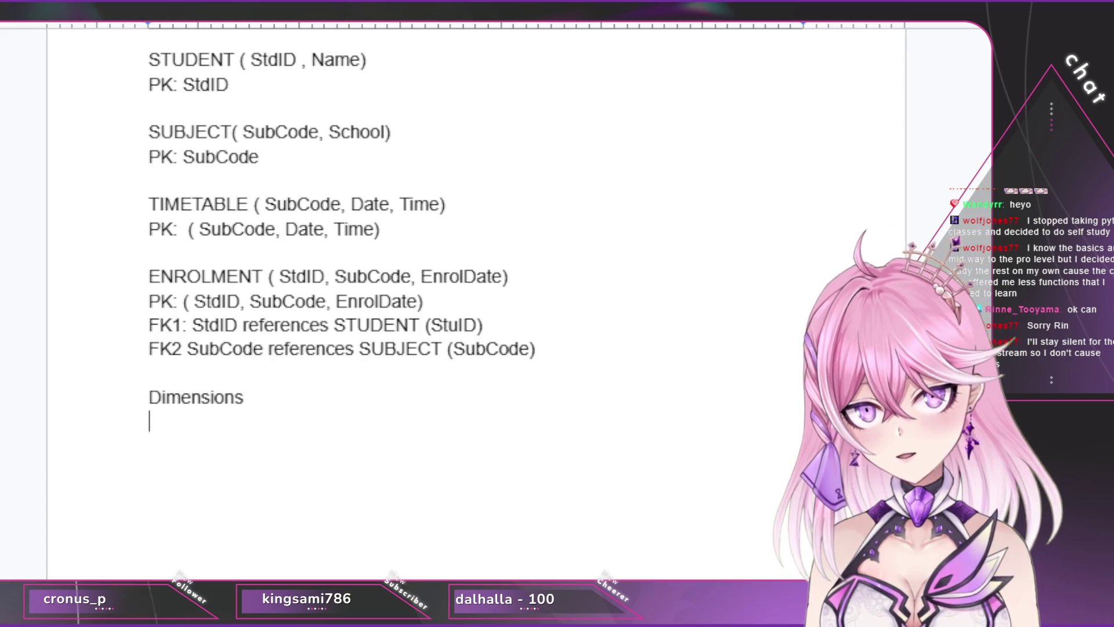
type("- Tu")
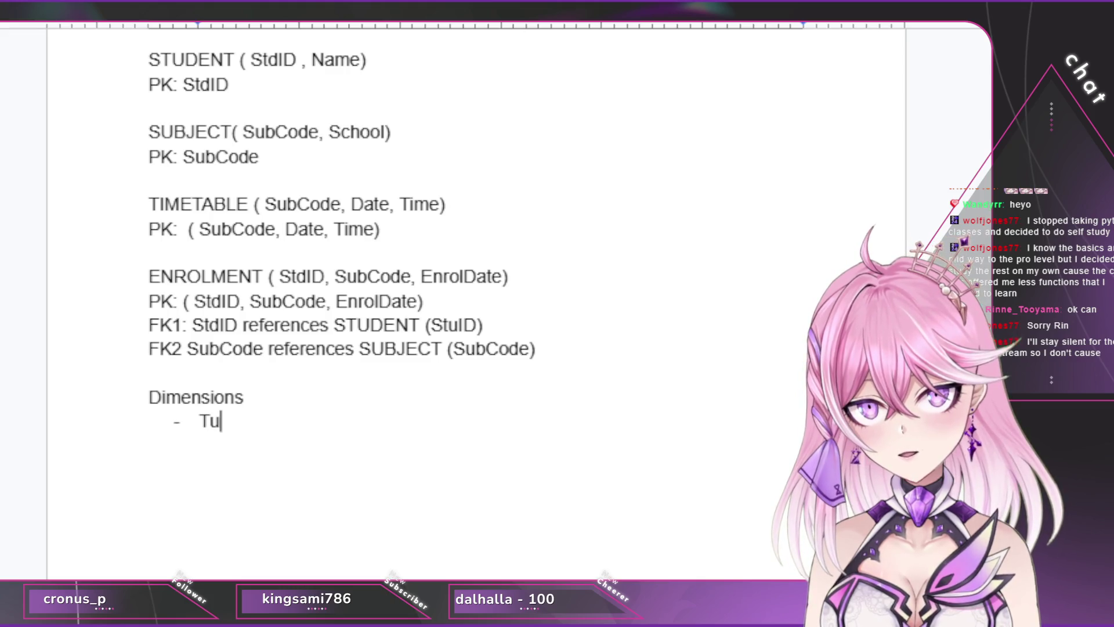
key("BackSpace")
type("ime")
key("Return")
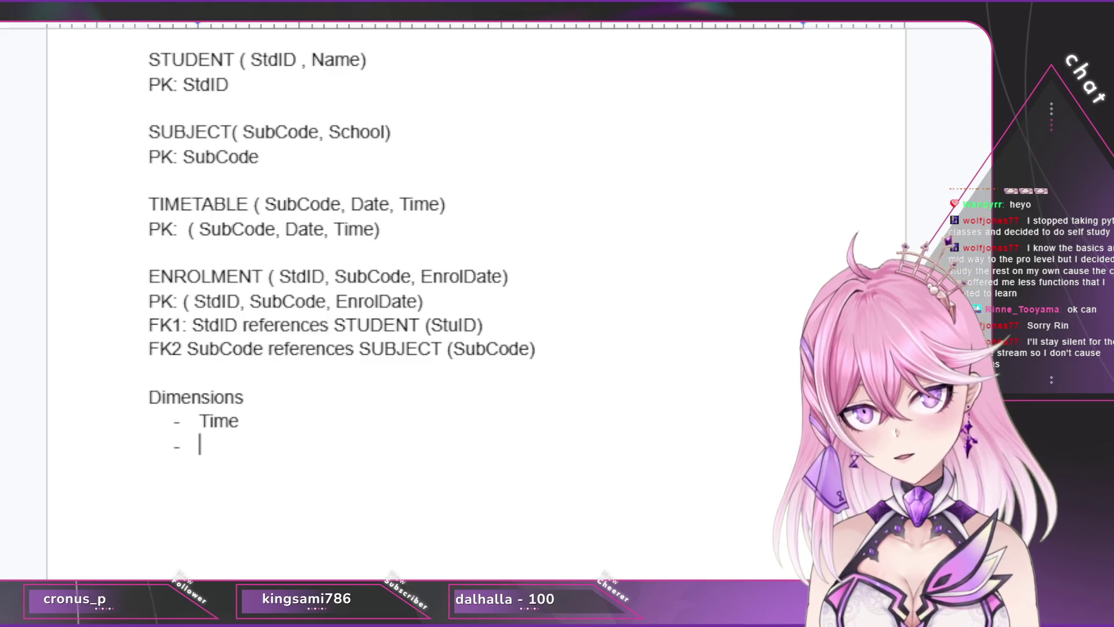
type("Date")
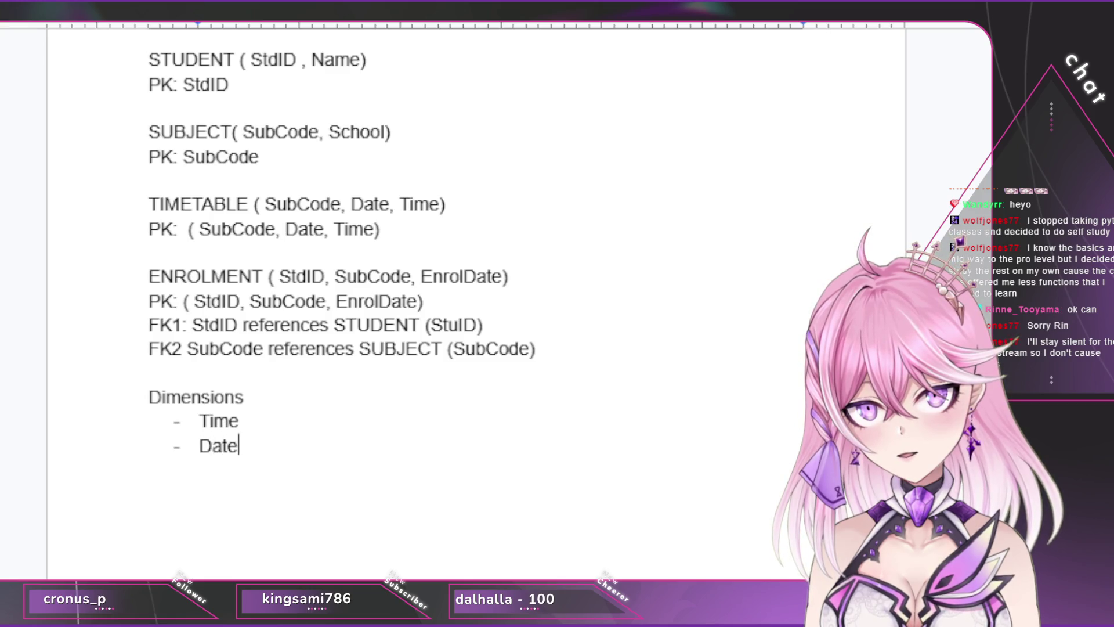
key("BackSpace")
key("BackSpace")
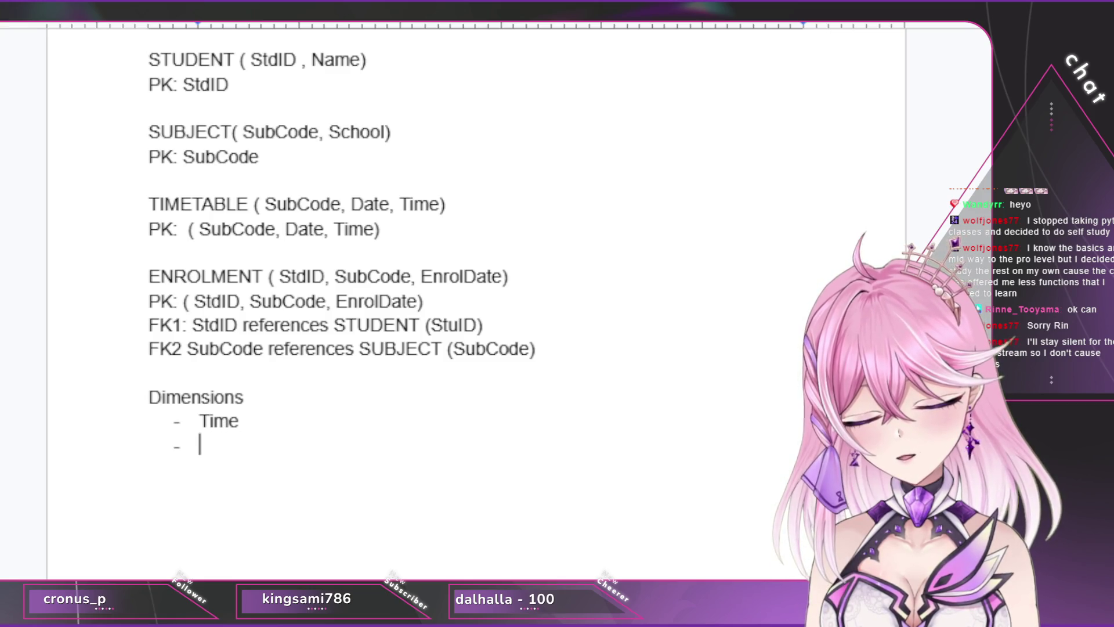
type("Subjec")
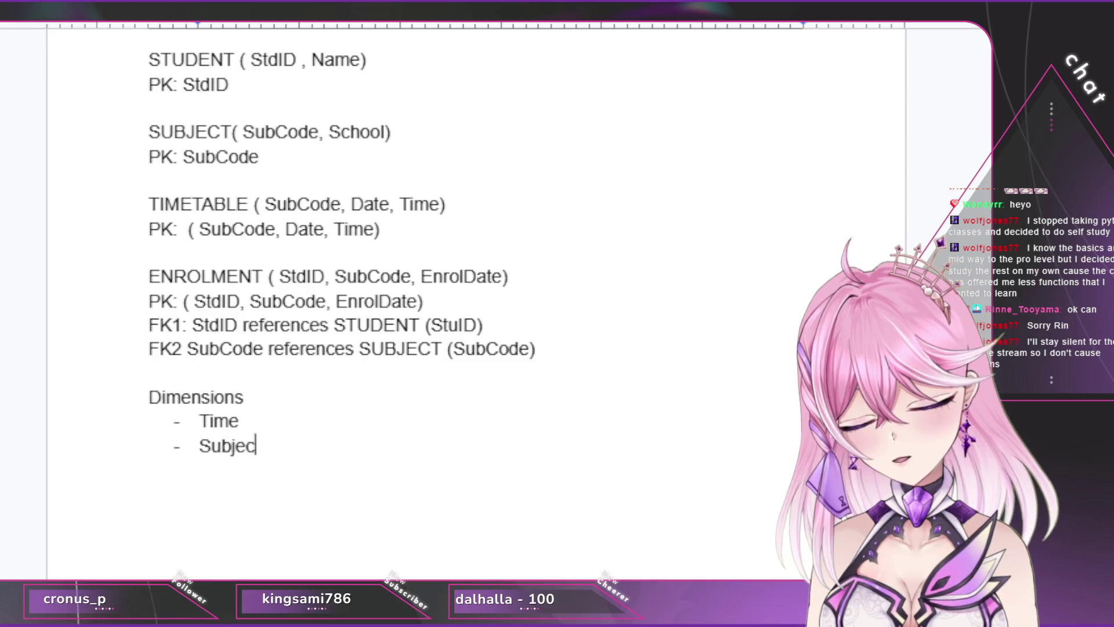
type("t")
key("Return")
type("Stu")
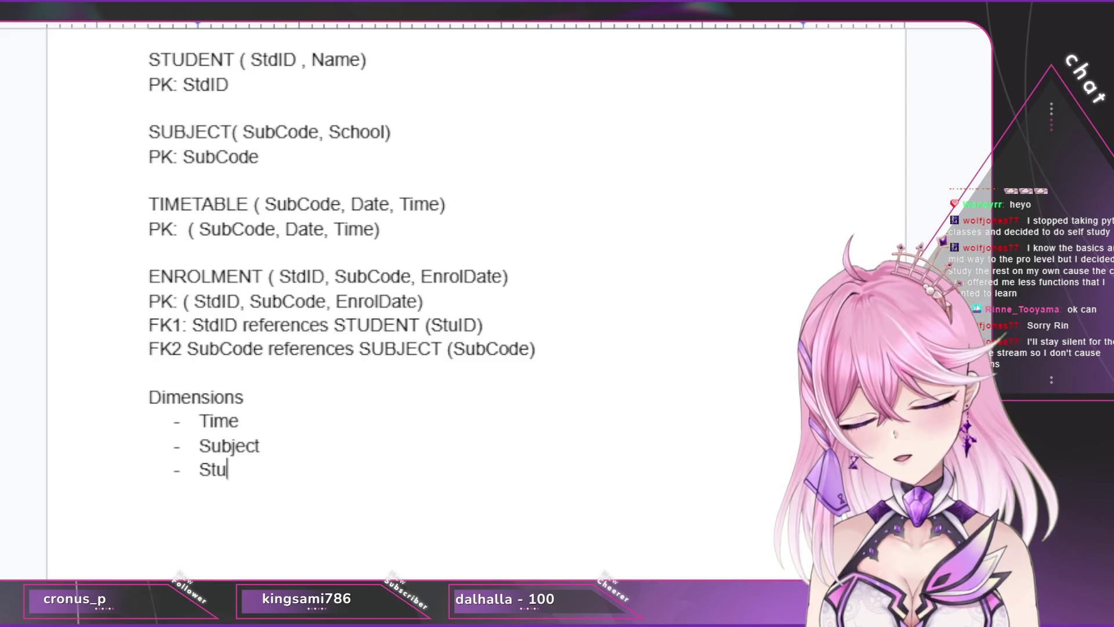
type("ID")
Add DegreeEnrolled and School bullets and end the list.
key("BackSpace")
key("BackSpace")
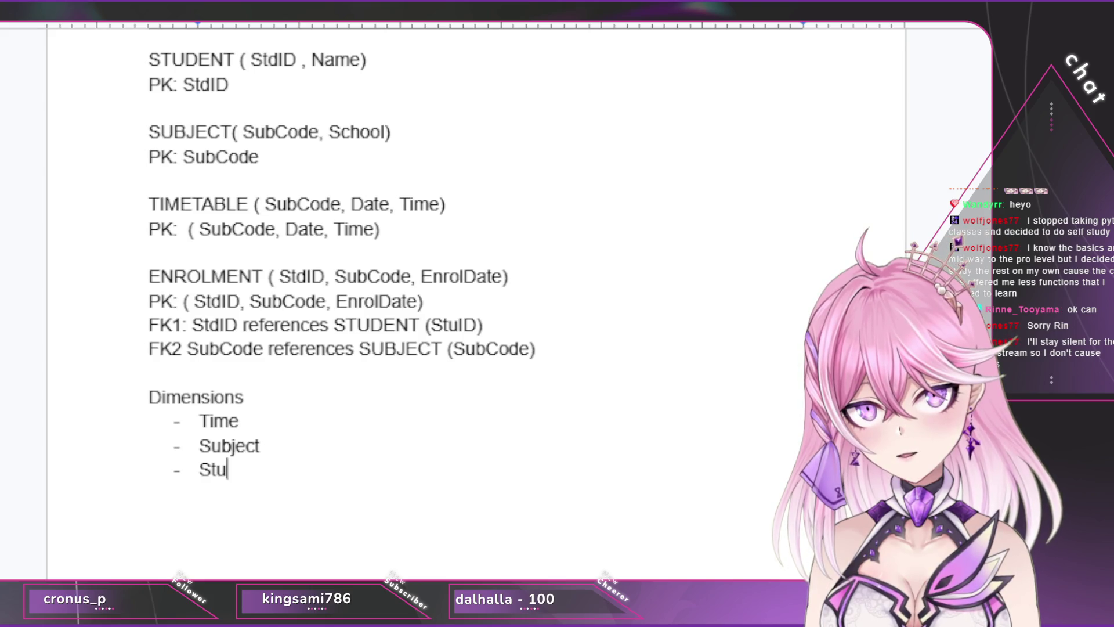
key("BackSpace")
type("dID")
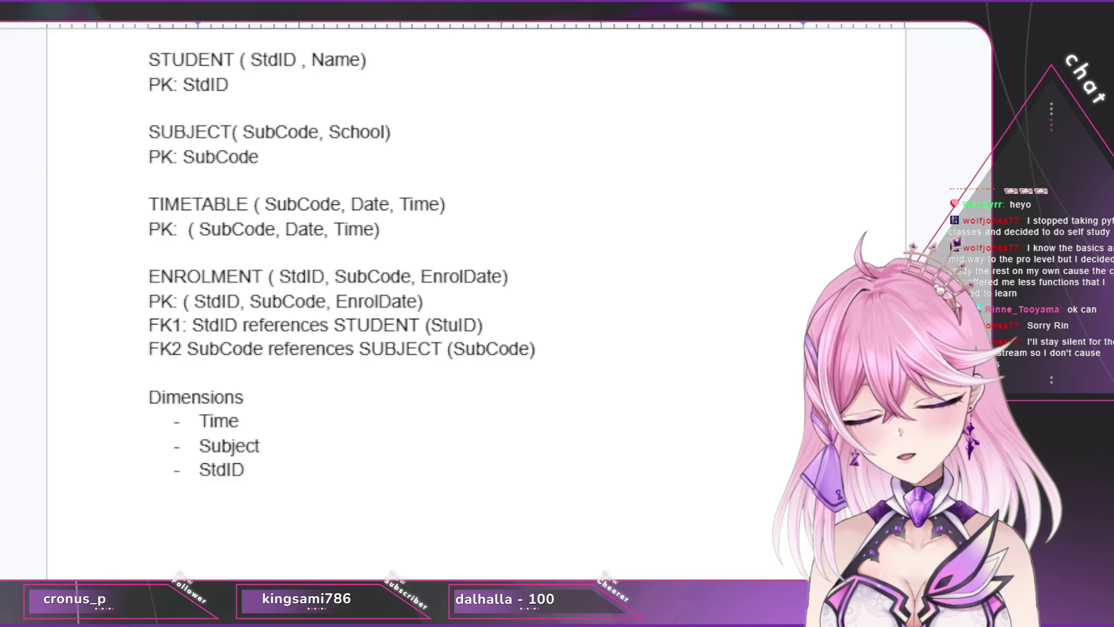
key("BackSpace")
key("BackSpace")
key("BackSpace")
key("BackSpace")
key("BackSpace")
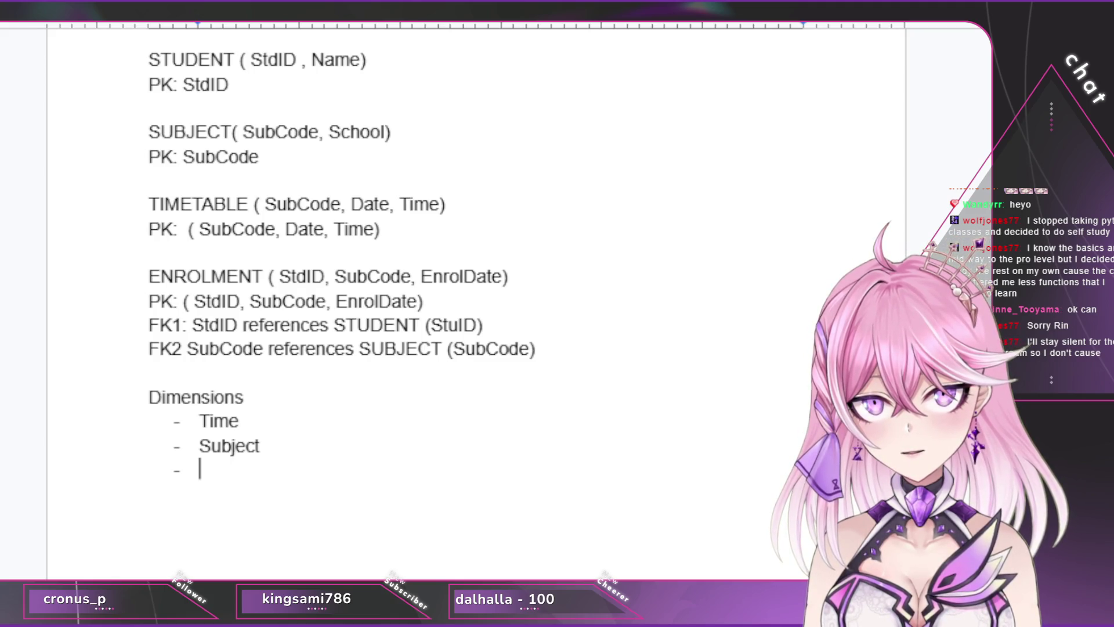
type("Degree")
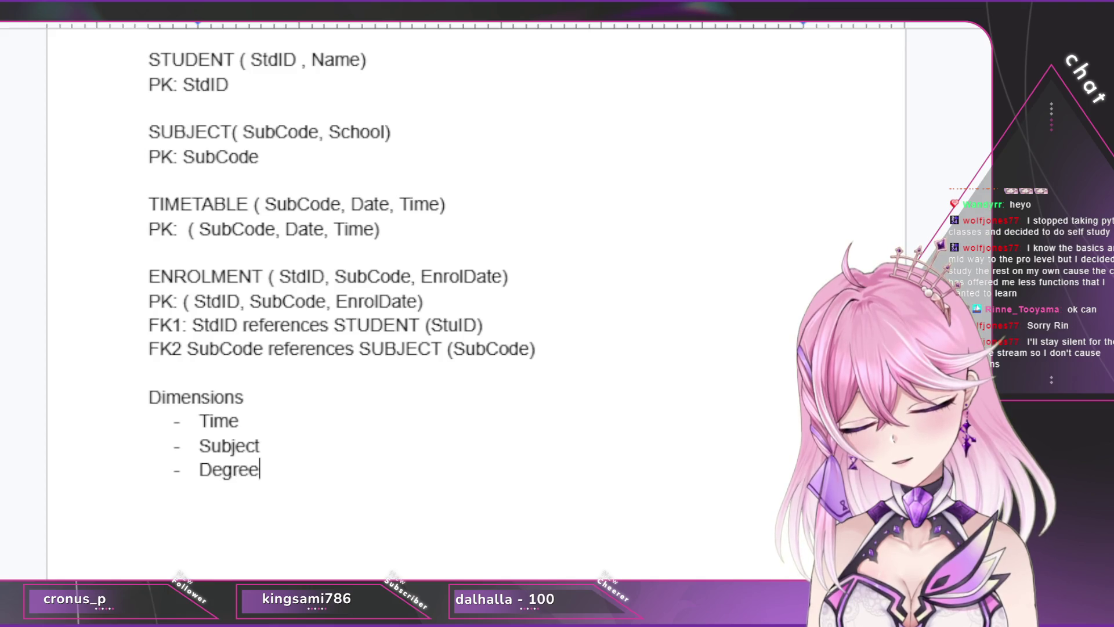
type("Rn")
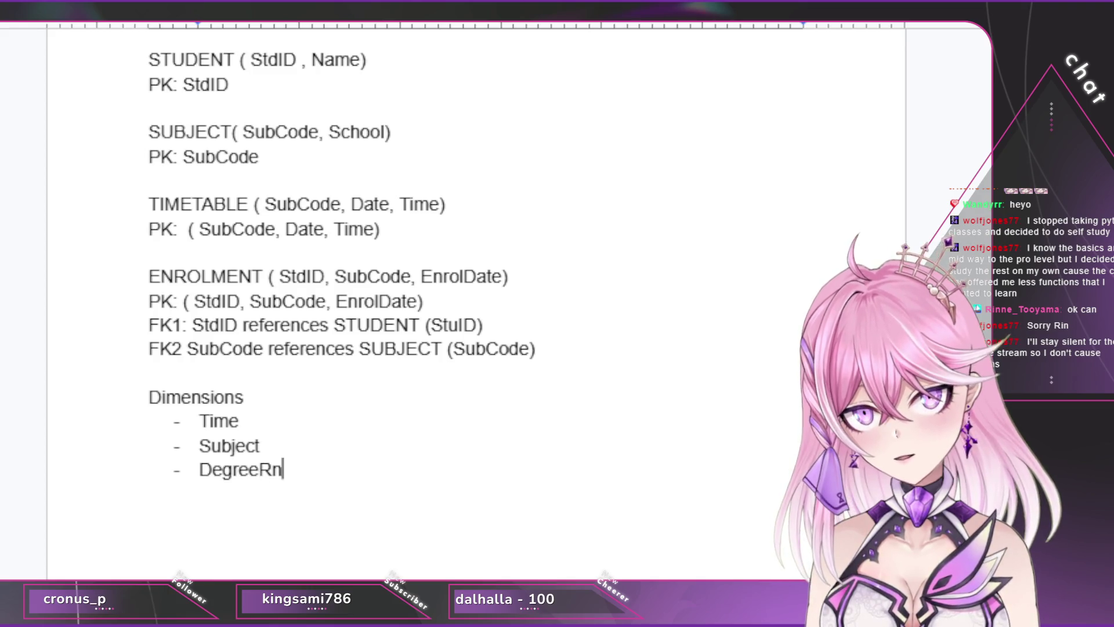
key("BackSpace")
key("BackSpace")
type("Enrol")
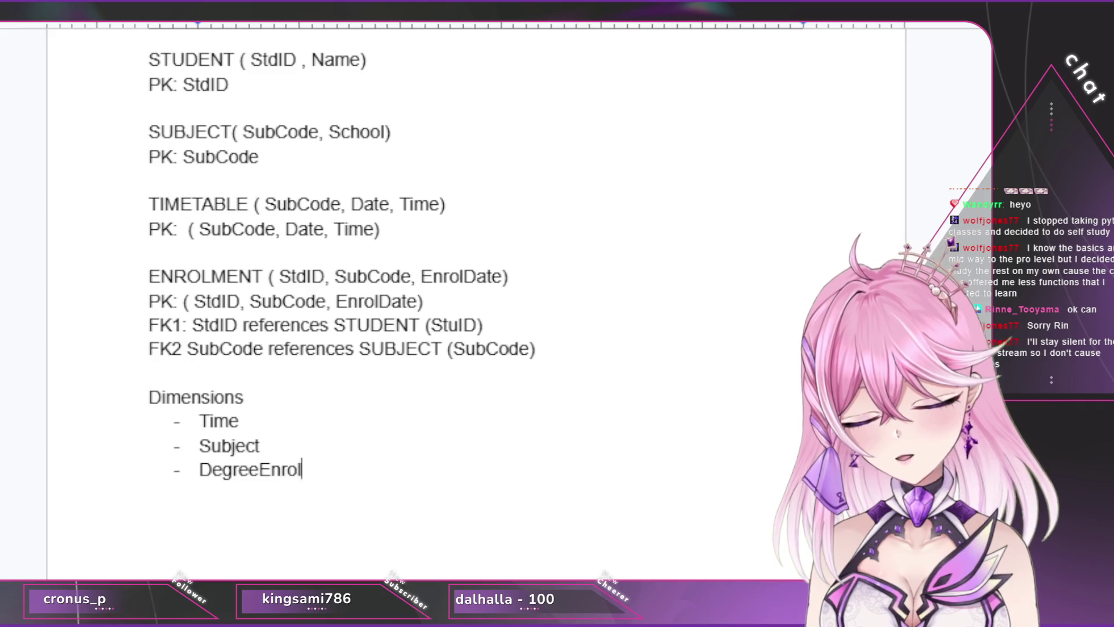
type("led")
key("Return")
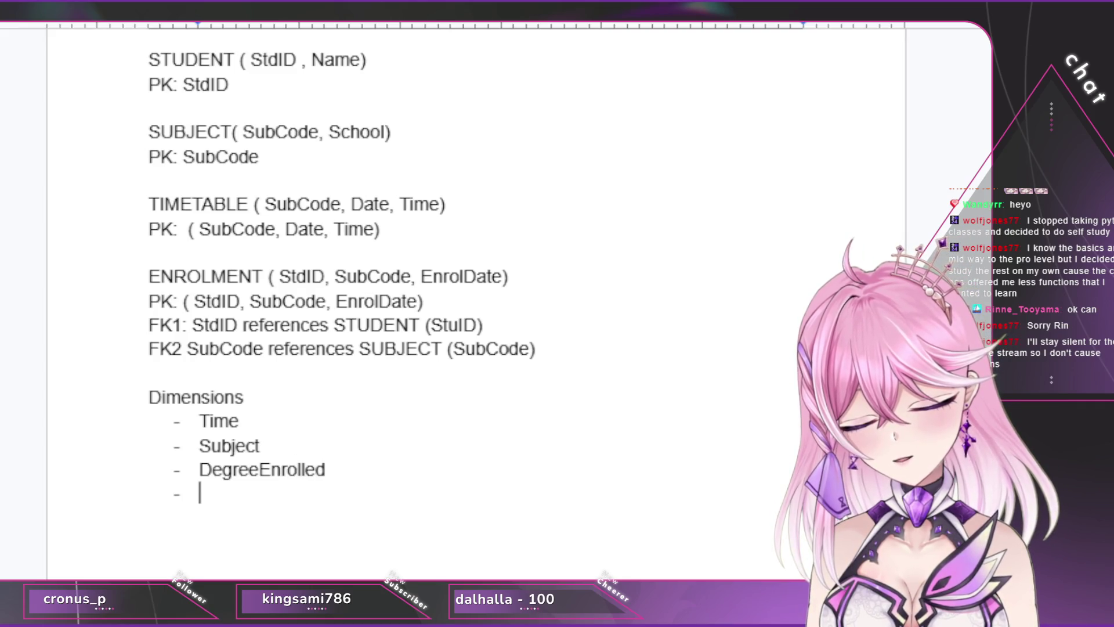
type("Schoo;")
key("BackSpace")
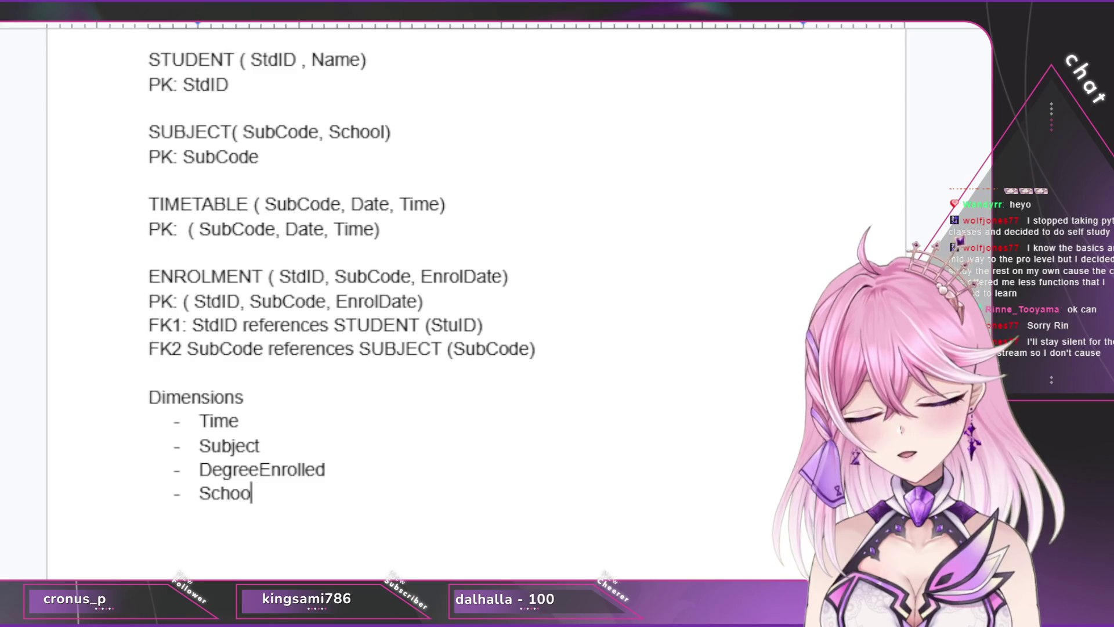
type("l")
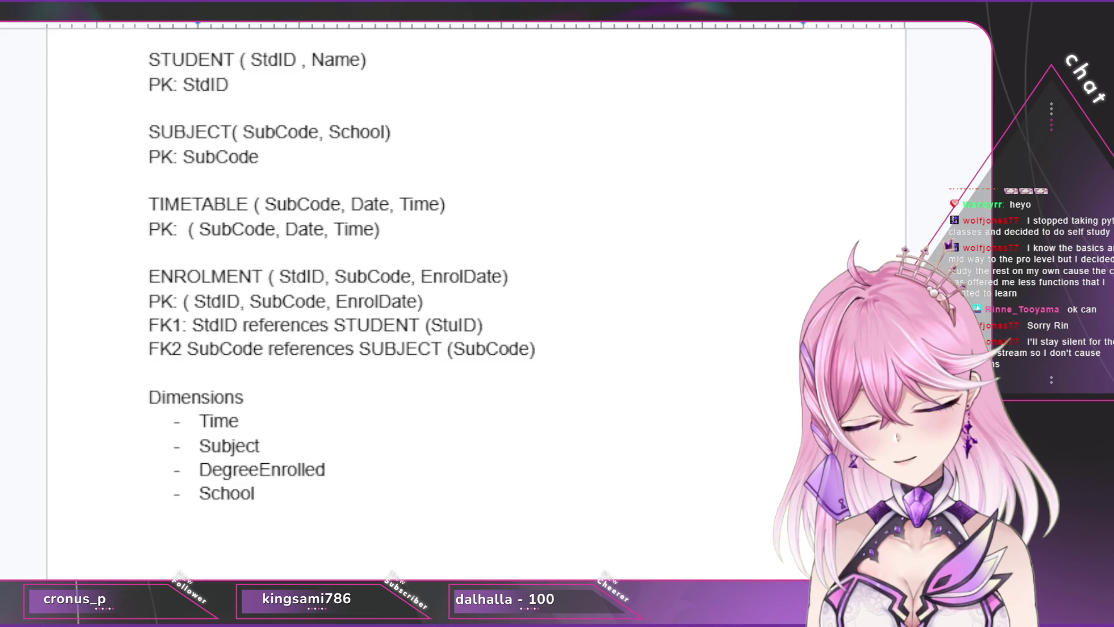
key("Return")
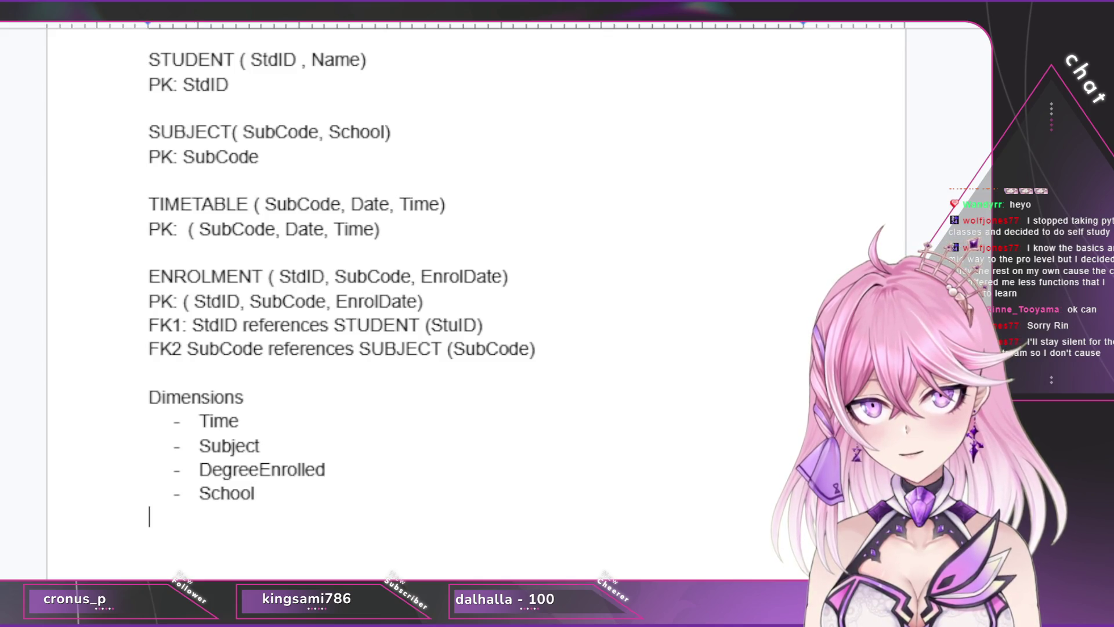
Add a 'Hierachy' heading line below the Dimensions list, clearing a mistyped first attempt.
key("Return")
type("H")
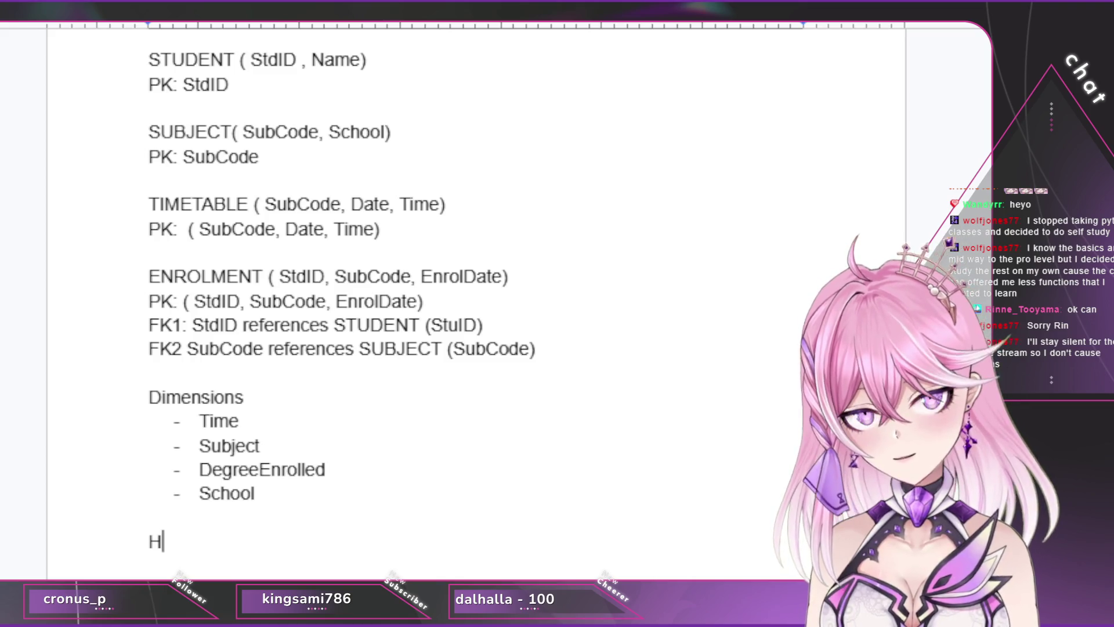
type("ir")
key("BackSpace")
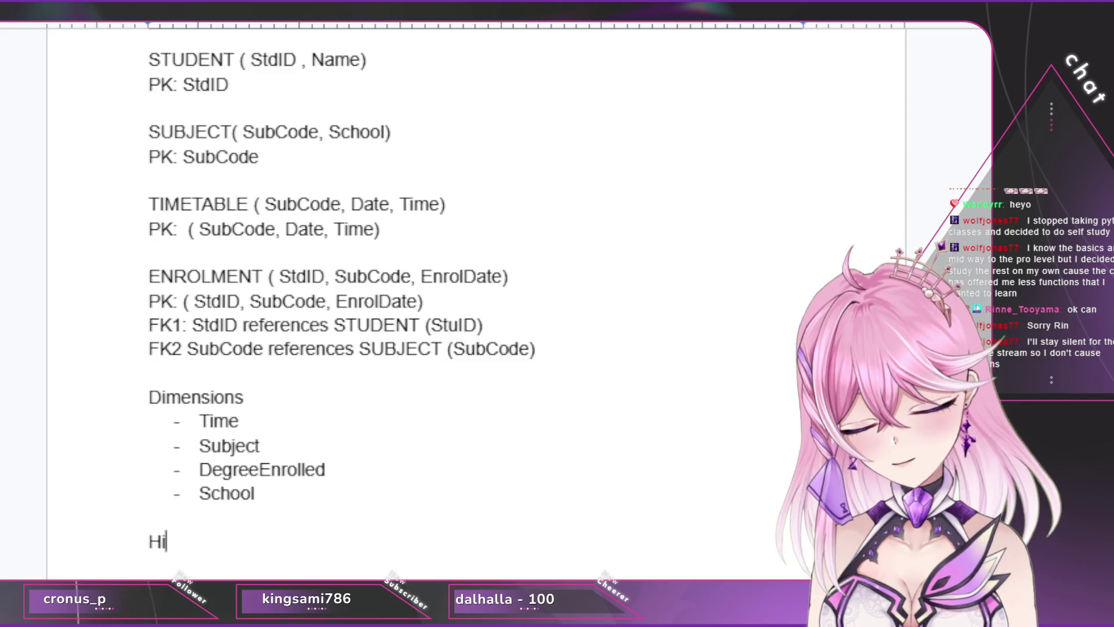
type("erachy")
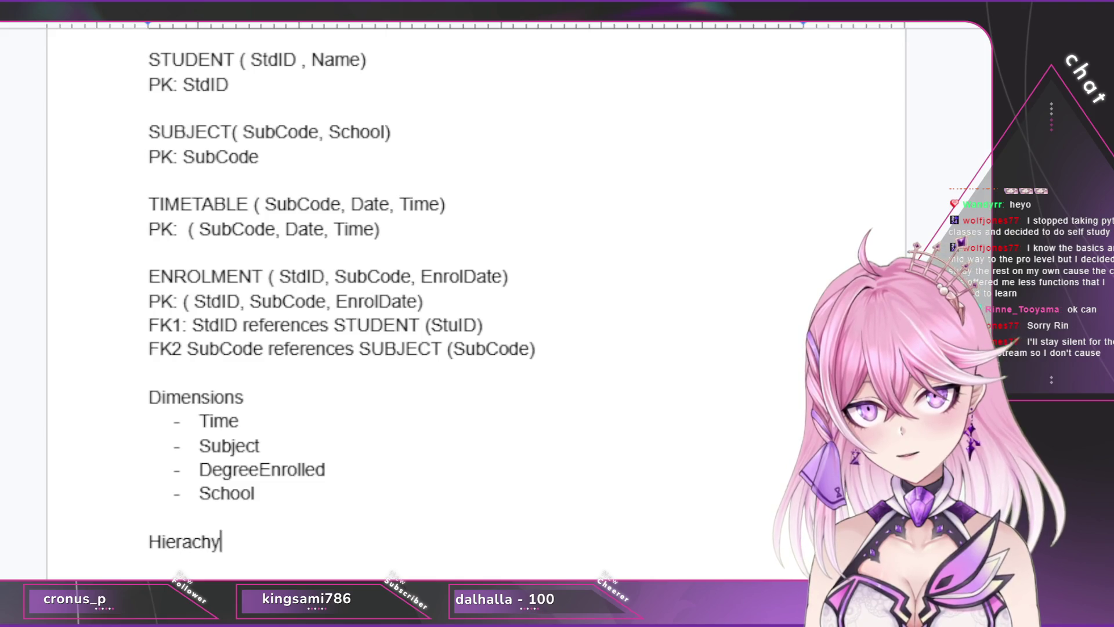
key("Return")
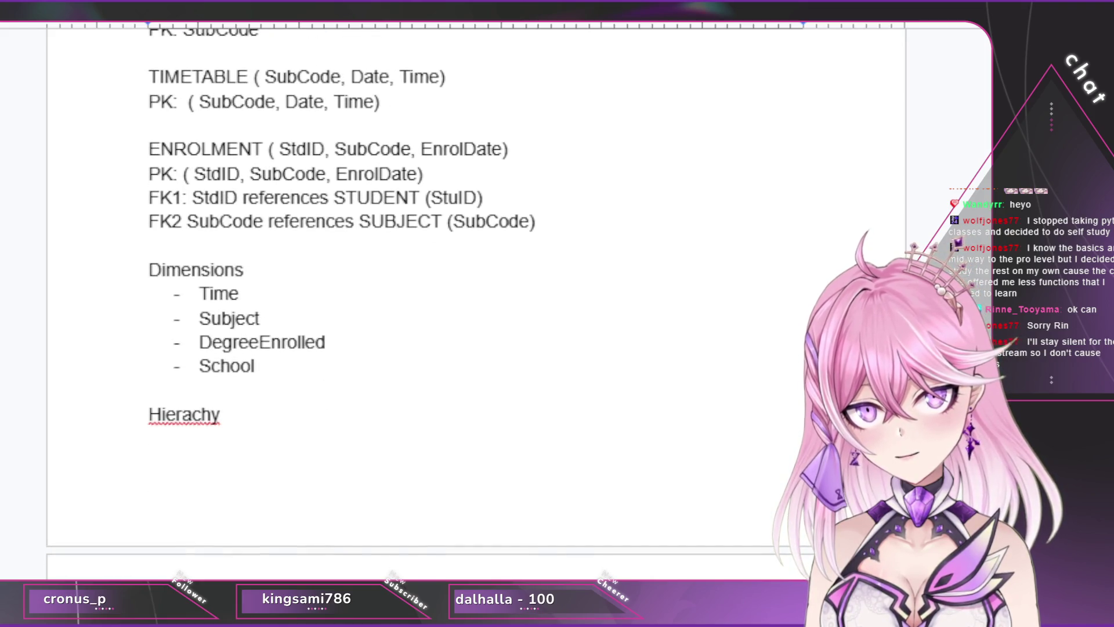
key("shift+Home")
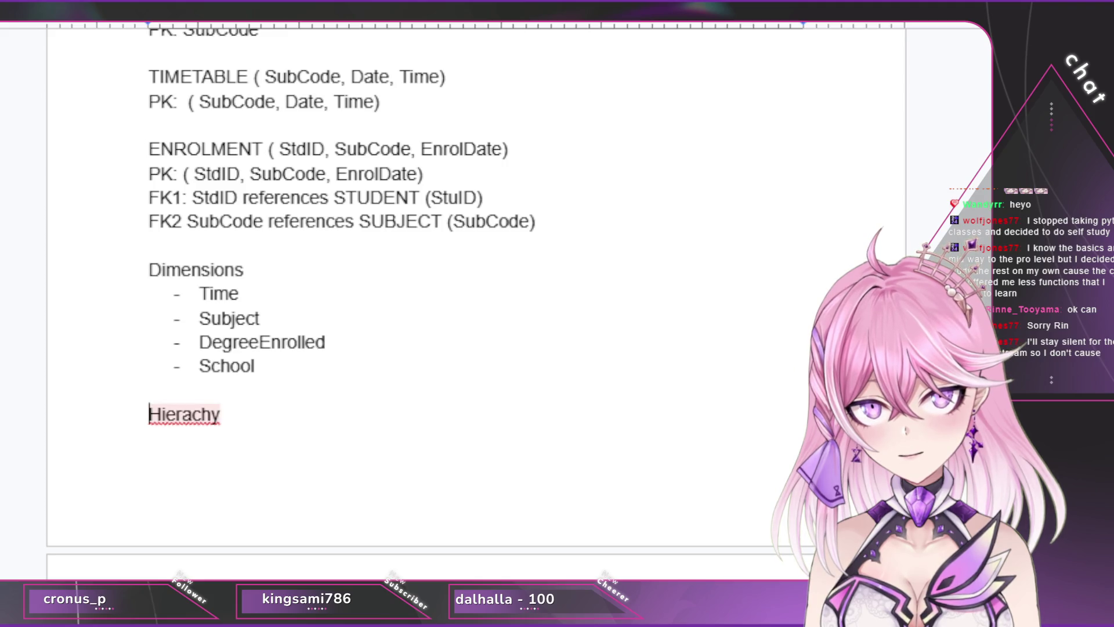
key("BackSpace")
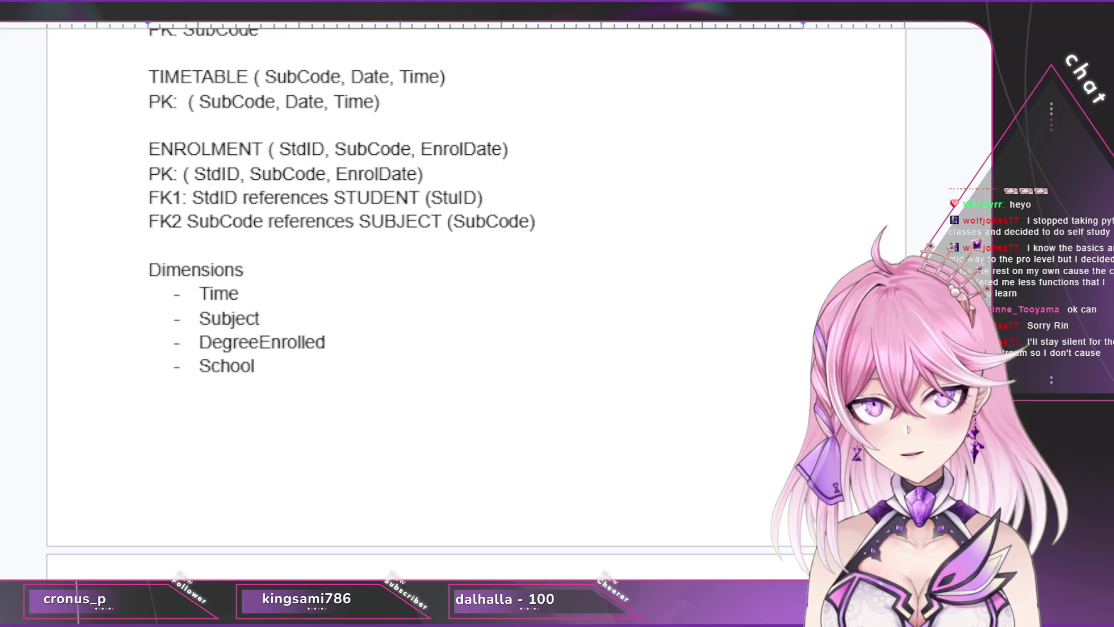
scroll(182, 272, "down", 5)
Correct the spelling to 'Hierarchy' via suggestions and start a bullet line beneath it.
right_click(182, 272)
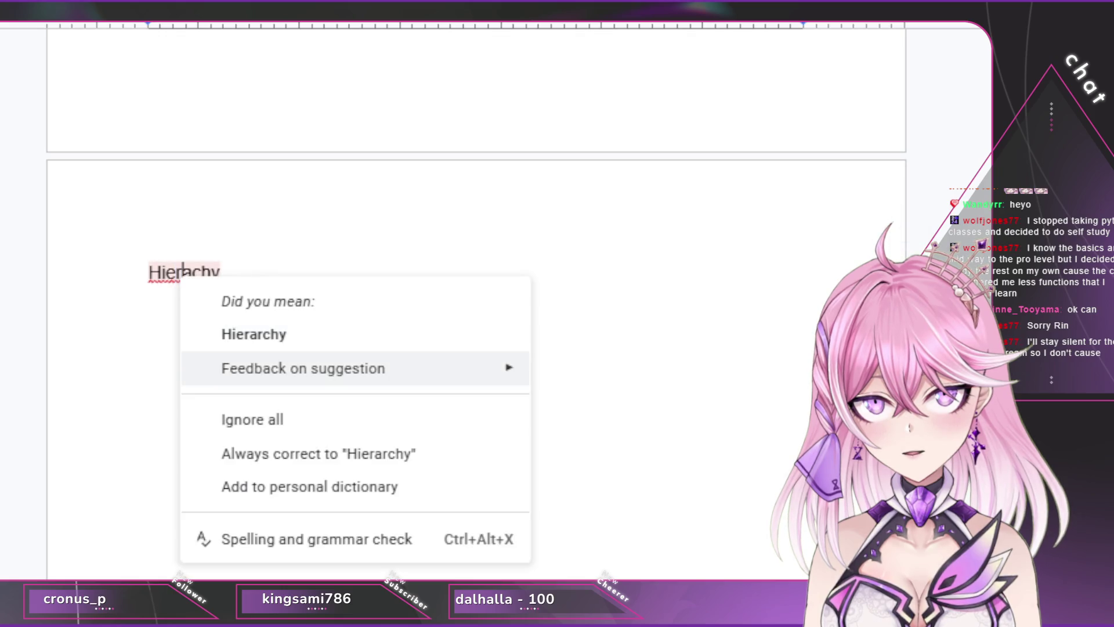
left_click(254, 334)
key("Return")
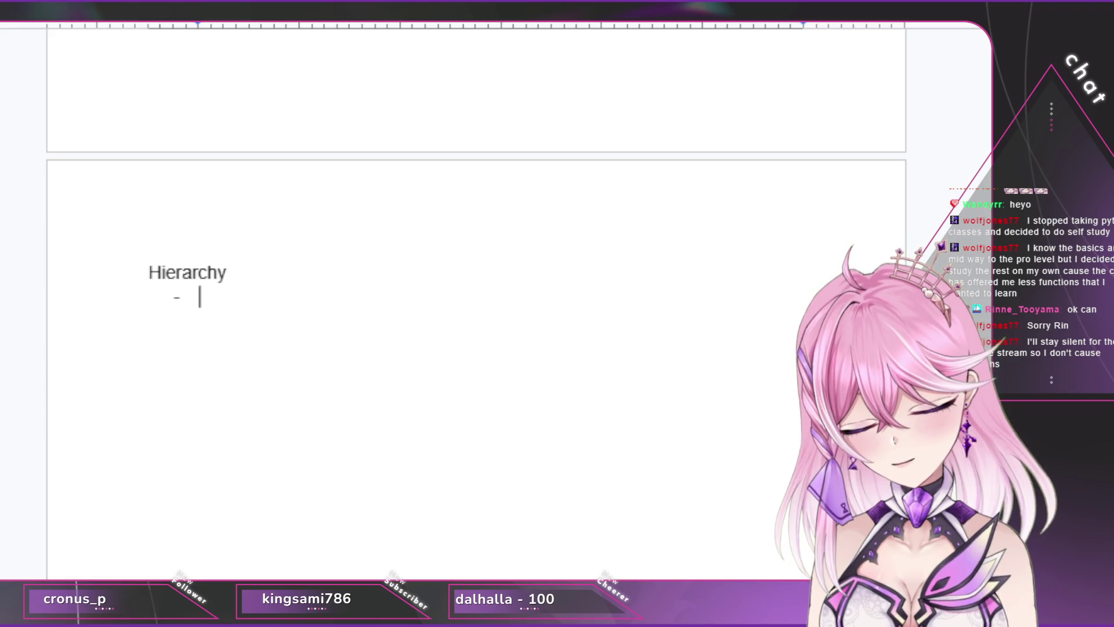
type("ime")
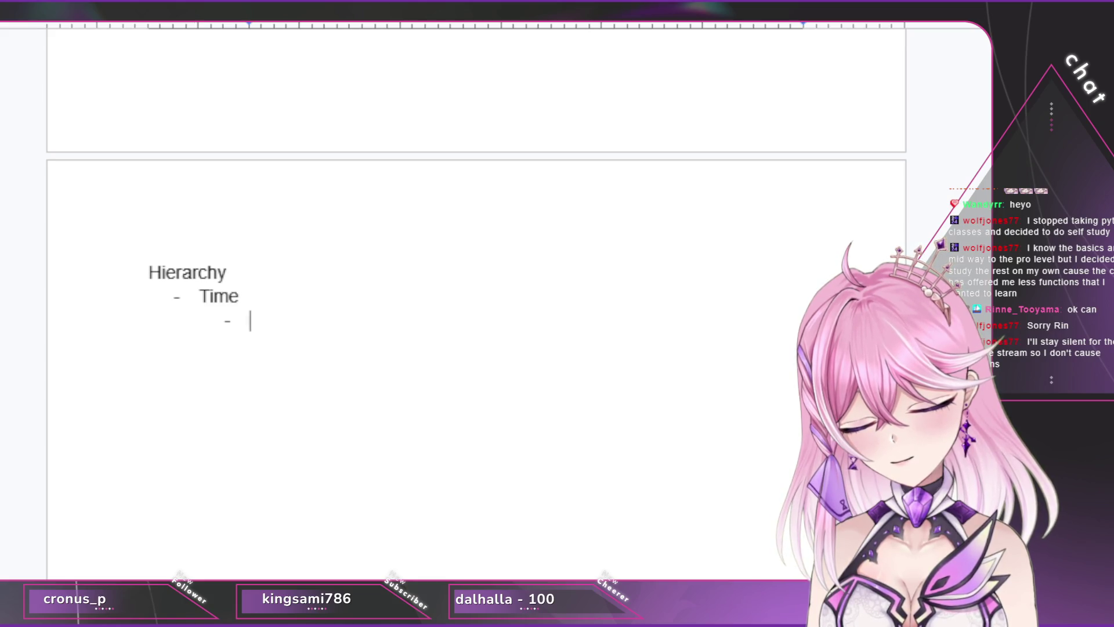
type("Time of")
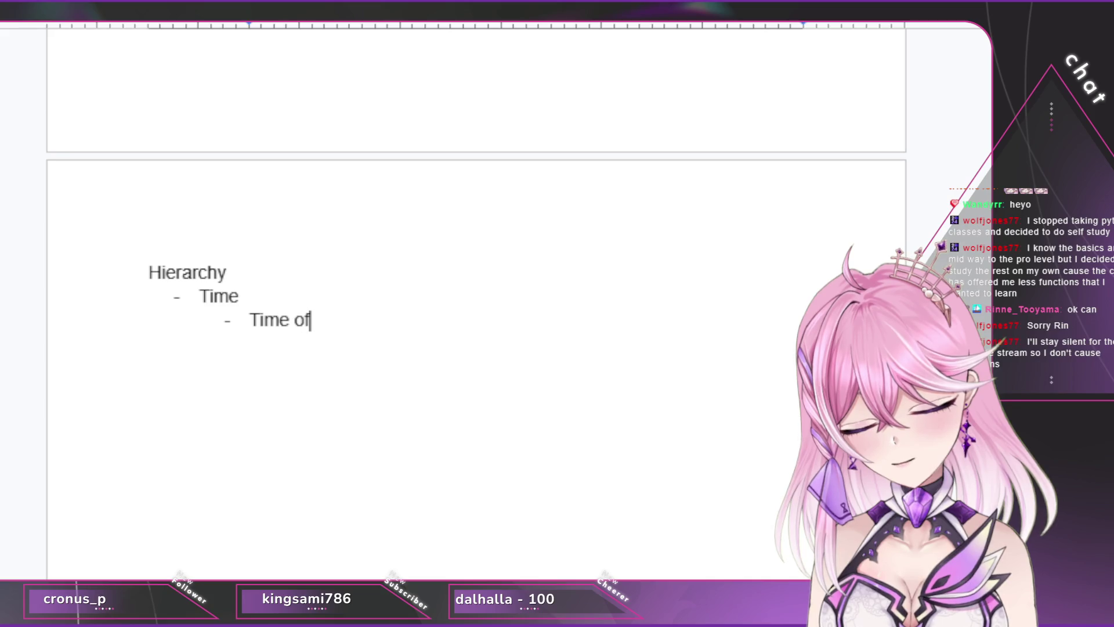
type(" Day")
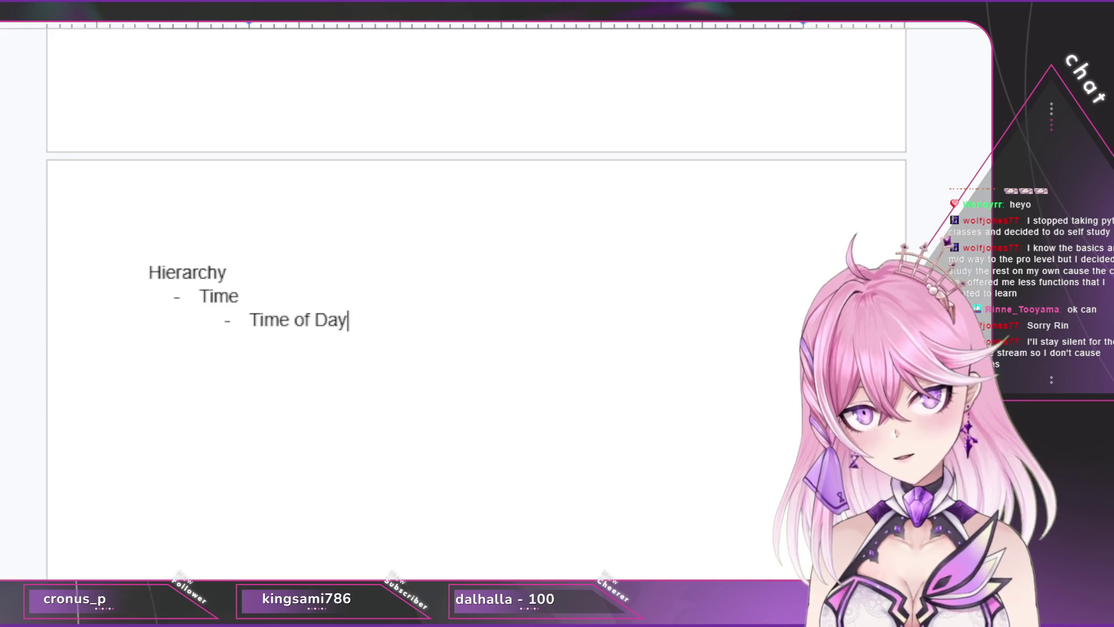
Nest Time of Day, Day, Week, Month and Year under the Time item, ending the list.
key("Return")
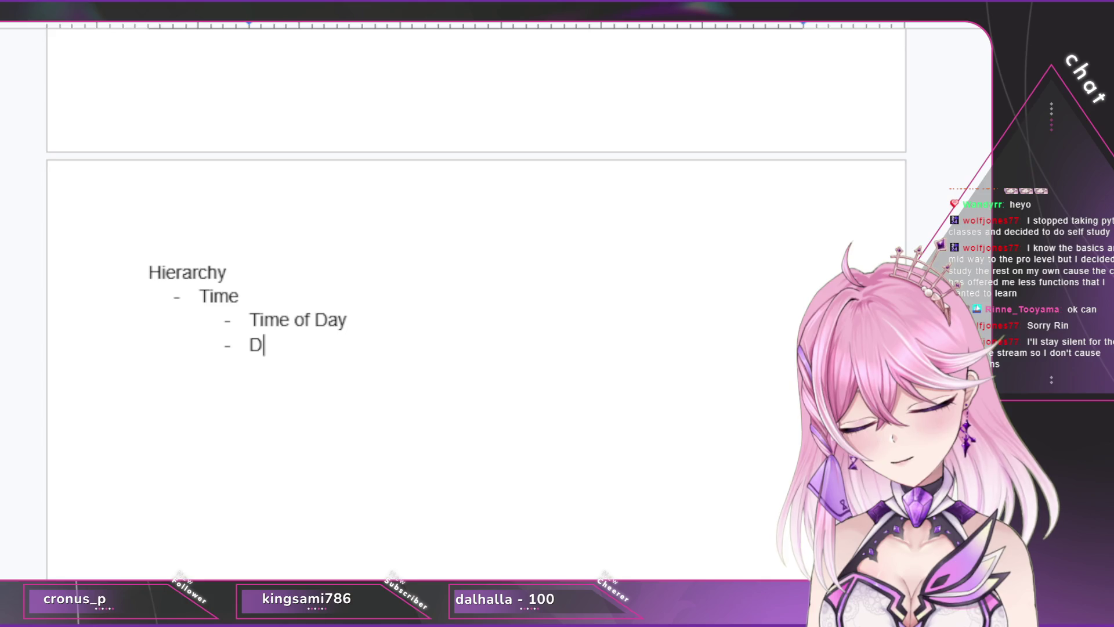
type("ay")
key("Return")
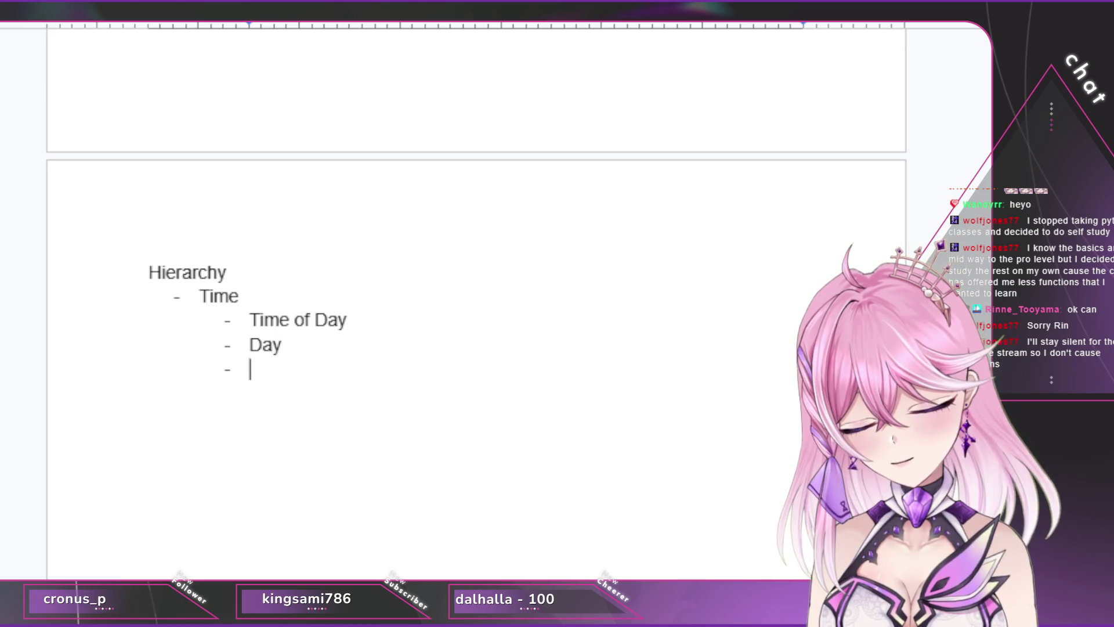
type("Week")
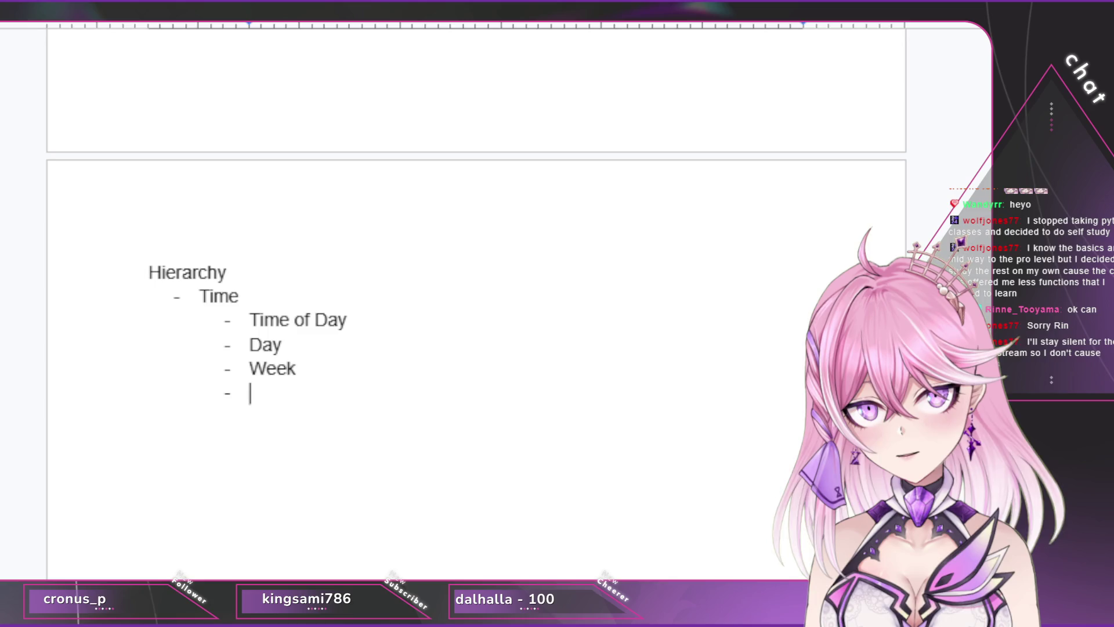
type(" - Mo")
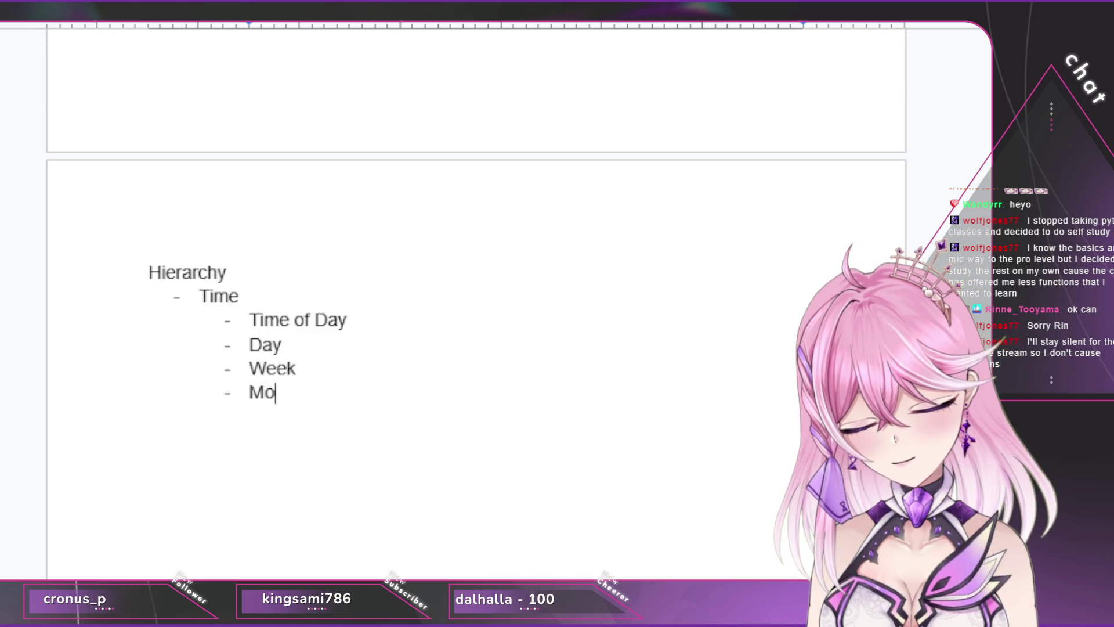
type("th")
key("BackSpace")
key("BackSpace")
type("nth ")
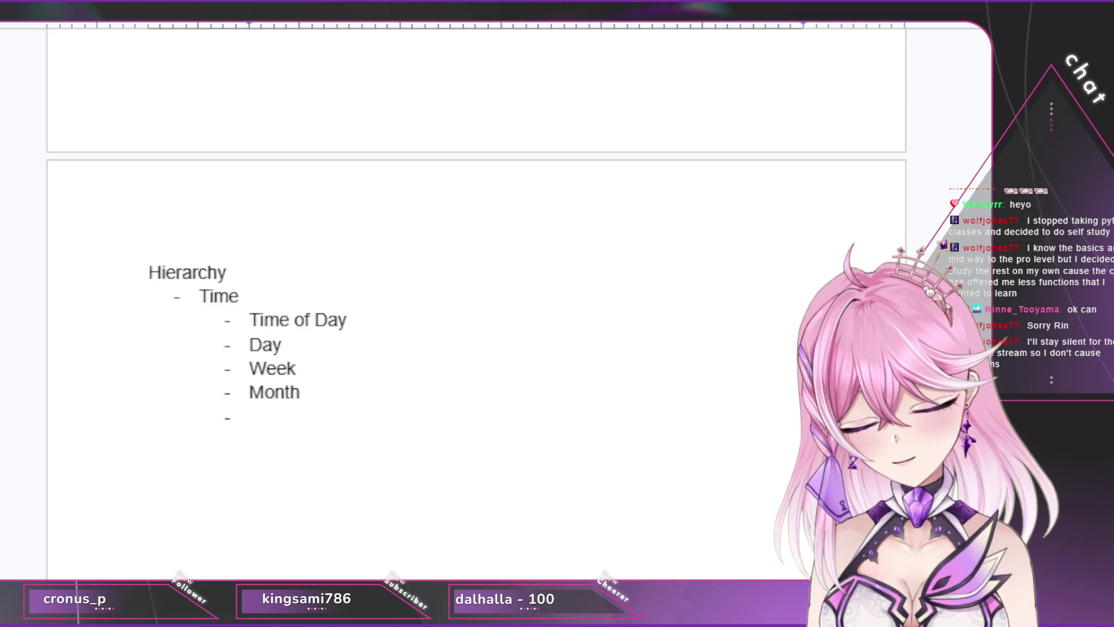
type("Sem")
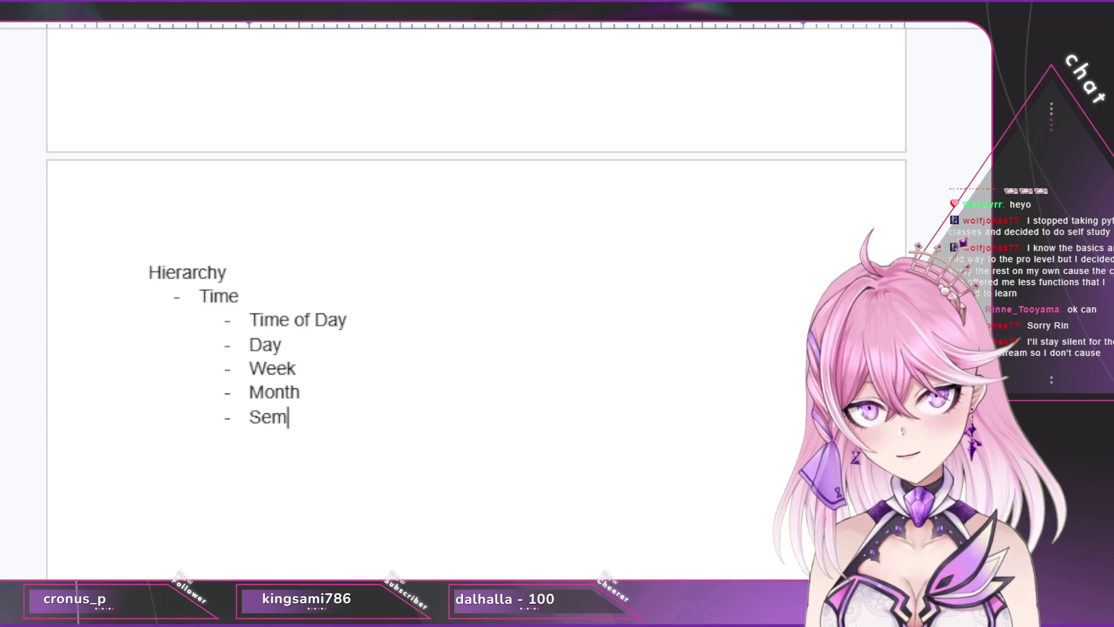
type("es")
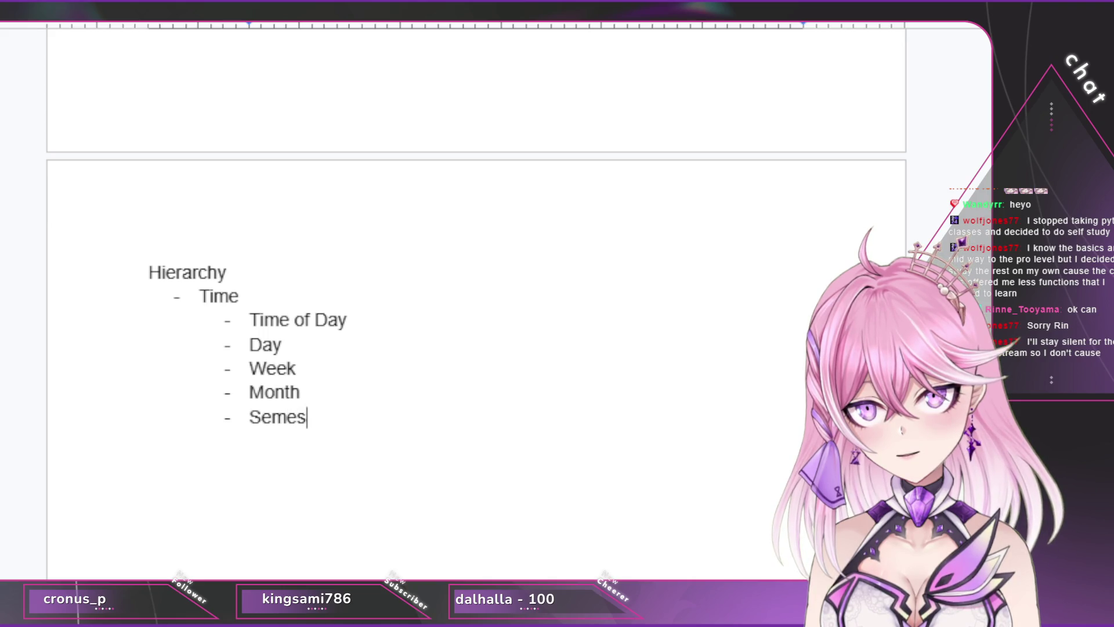
key("BackSpace")
key("BackSpace")
key("BackSpace")
type("Ye")
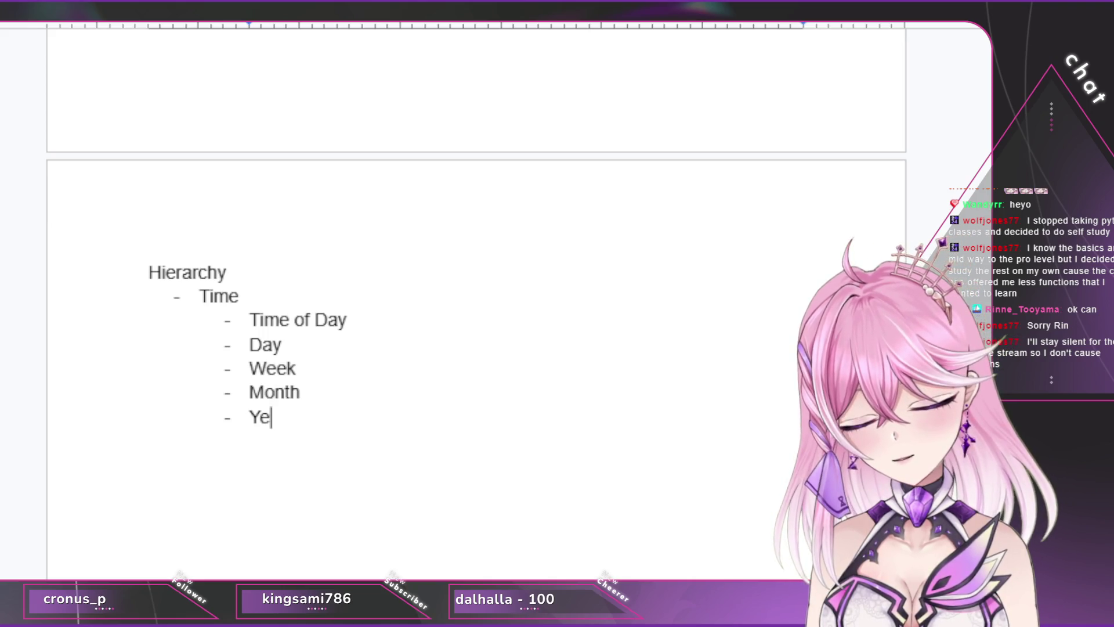
type("ar")
key("Return")
key("Return")
key("Return")
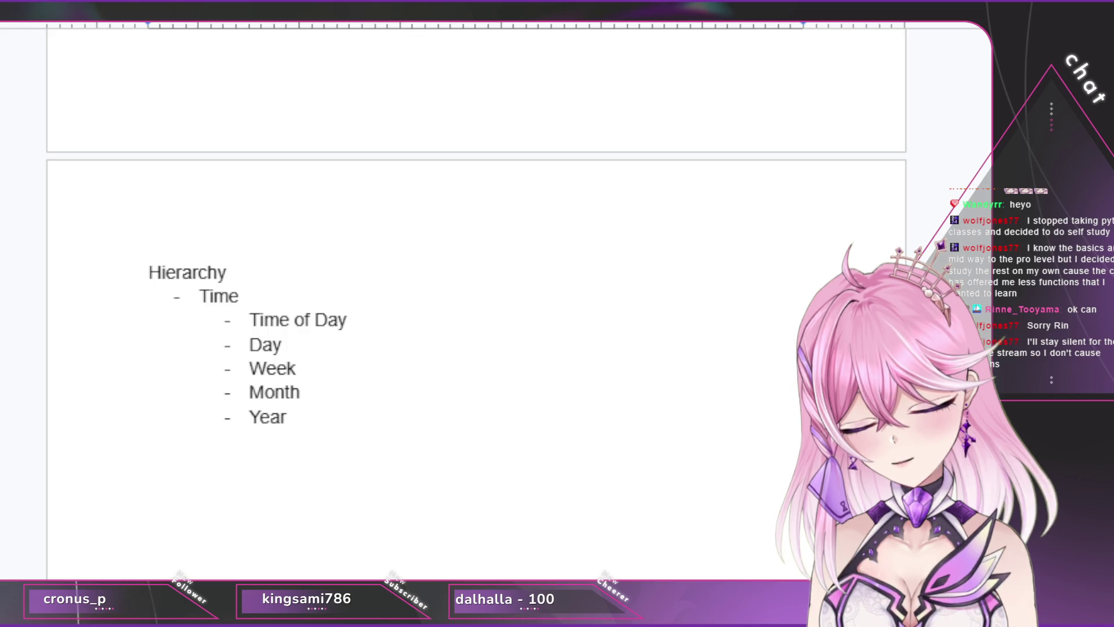
type("N")
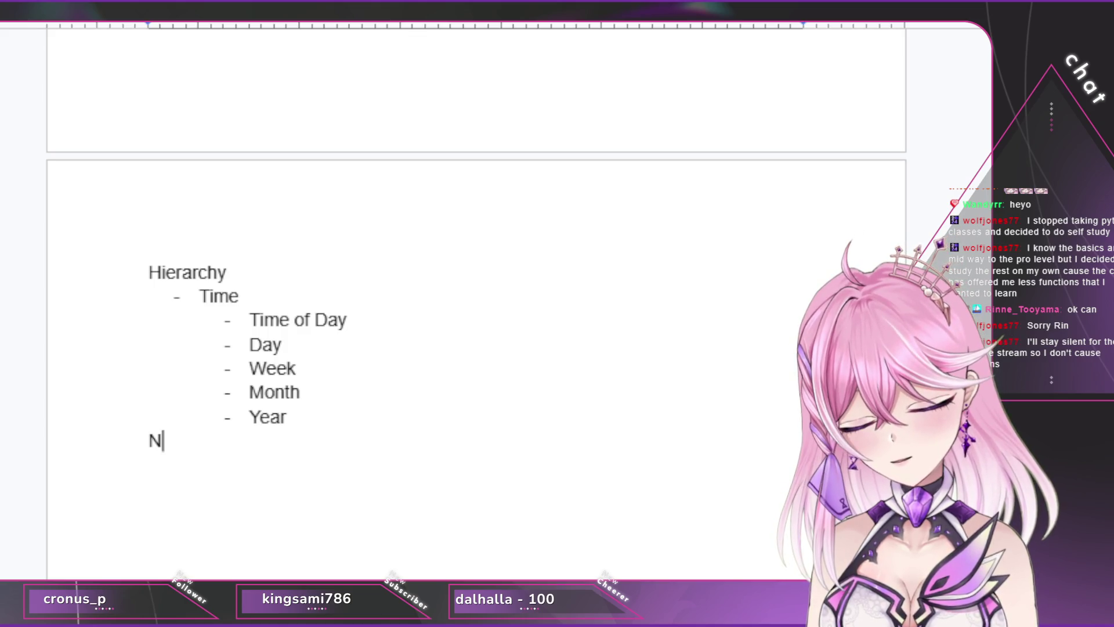
type("eas")
Add a Measurements heading with a blank line above and Totaltimespent as its first bullet.
key("BackSpace")
key("BackSpace")
key("BackSpace")
key("BackSpace")
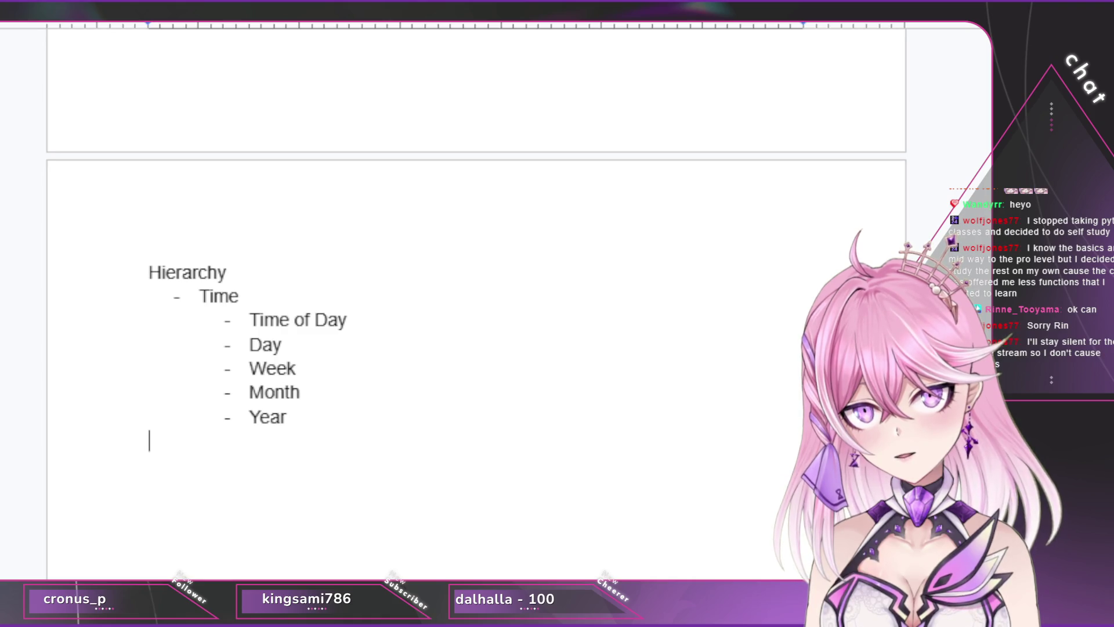
type("Measure")
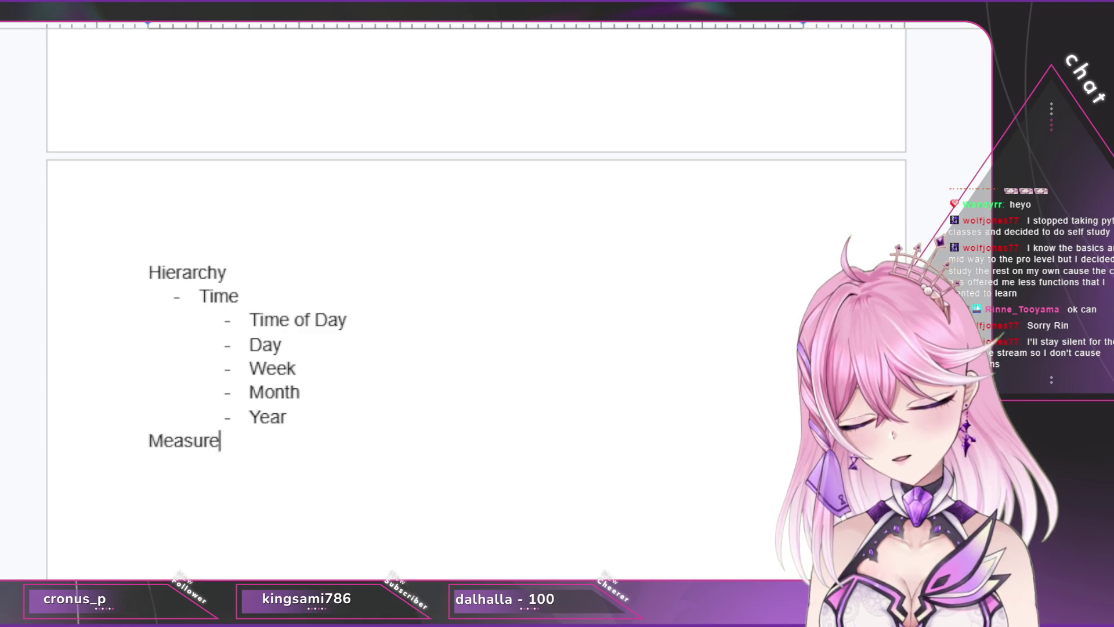
type("ments")
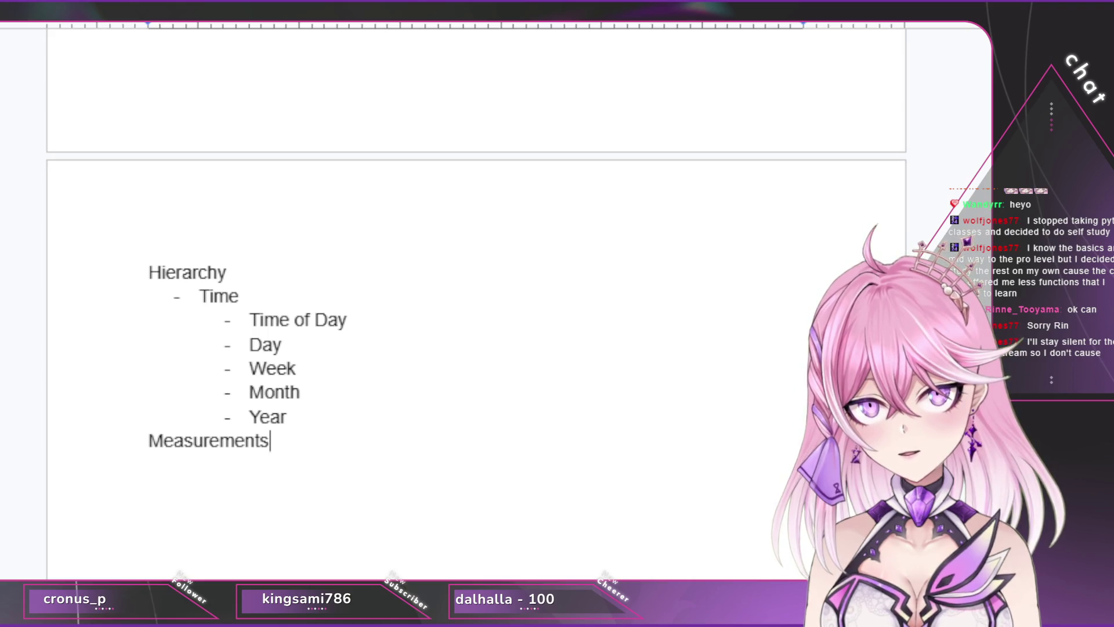
key("Home")
key("Return")
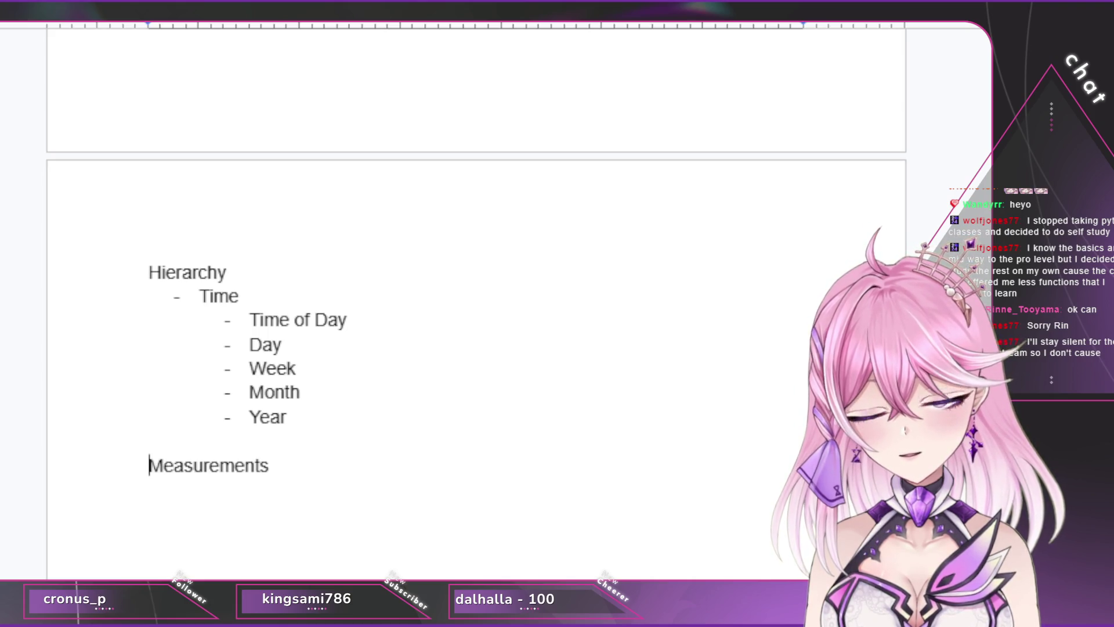
key("Return")
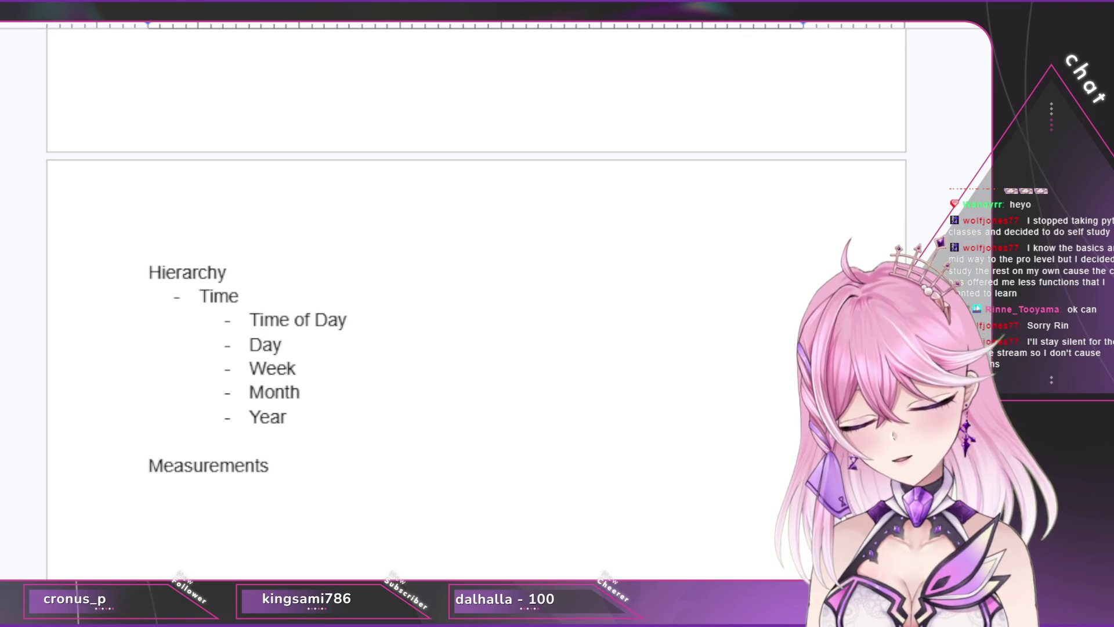
type("- totalti")
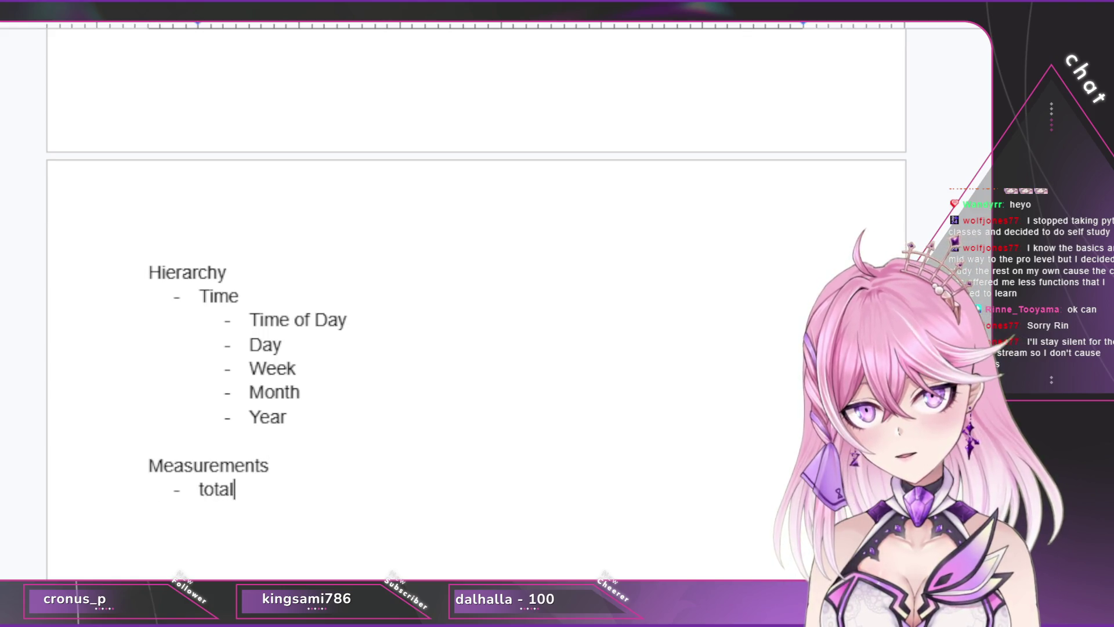
type("me")
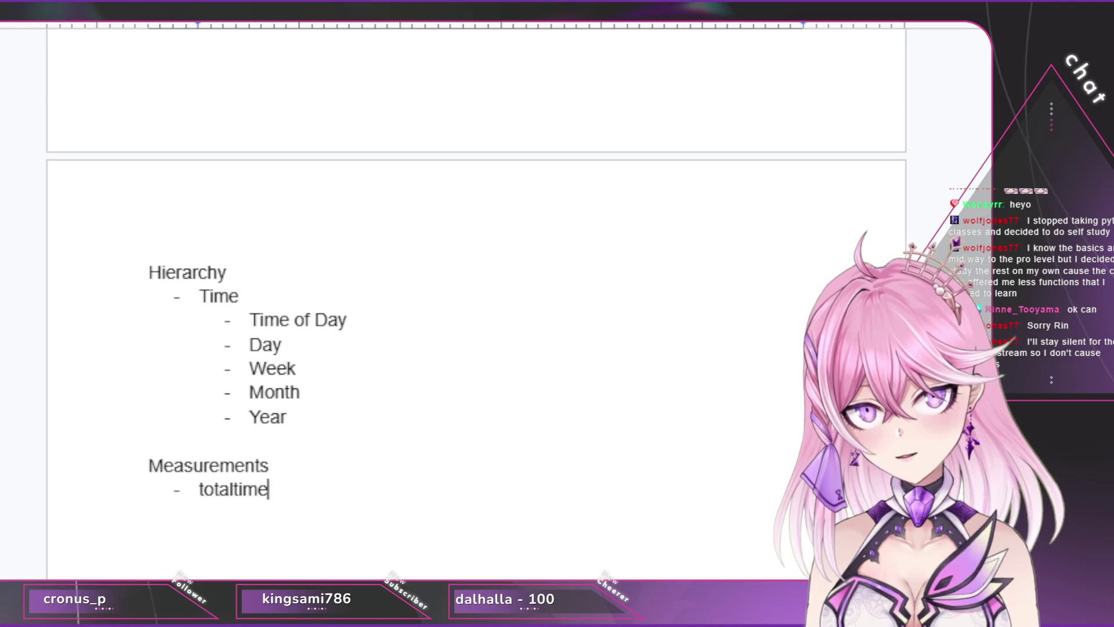
type("spent")
key("Return")
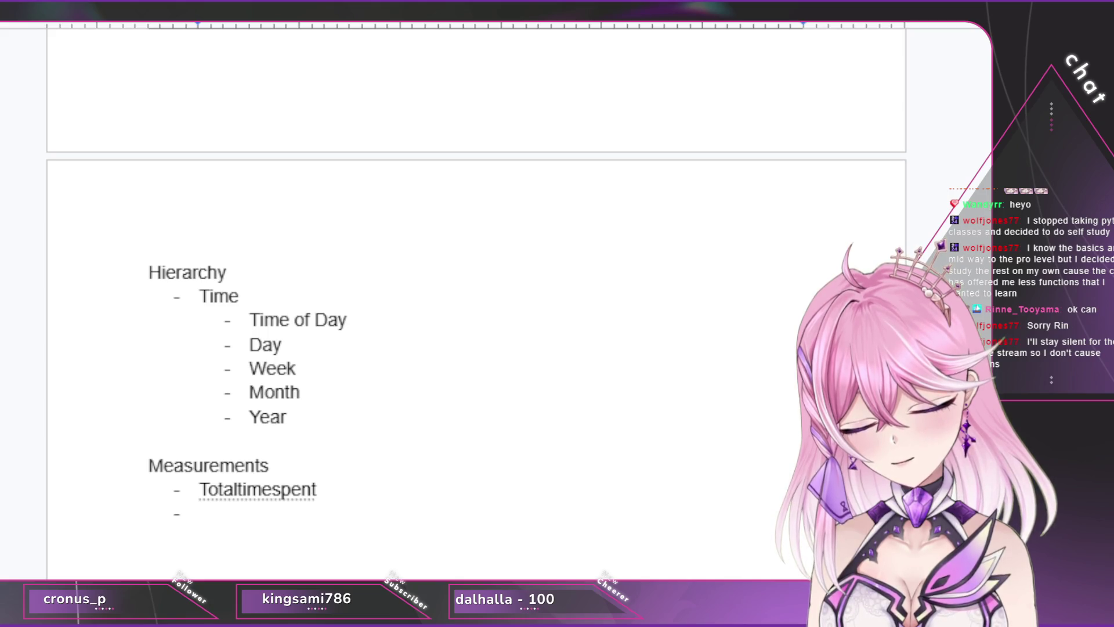
type("Tom")
Add TimespentClass as the second Measurements bullet, fixing stray letters.
key("BackSpace")
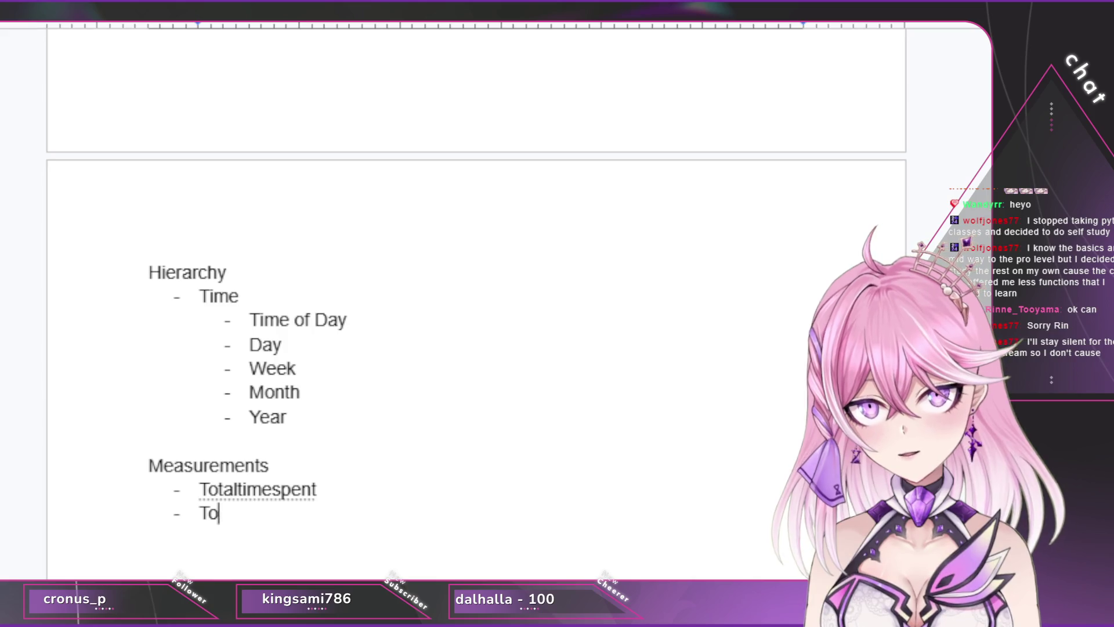
key("BackSpace")
type("ime")
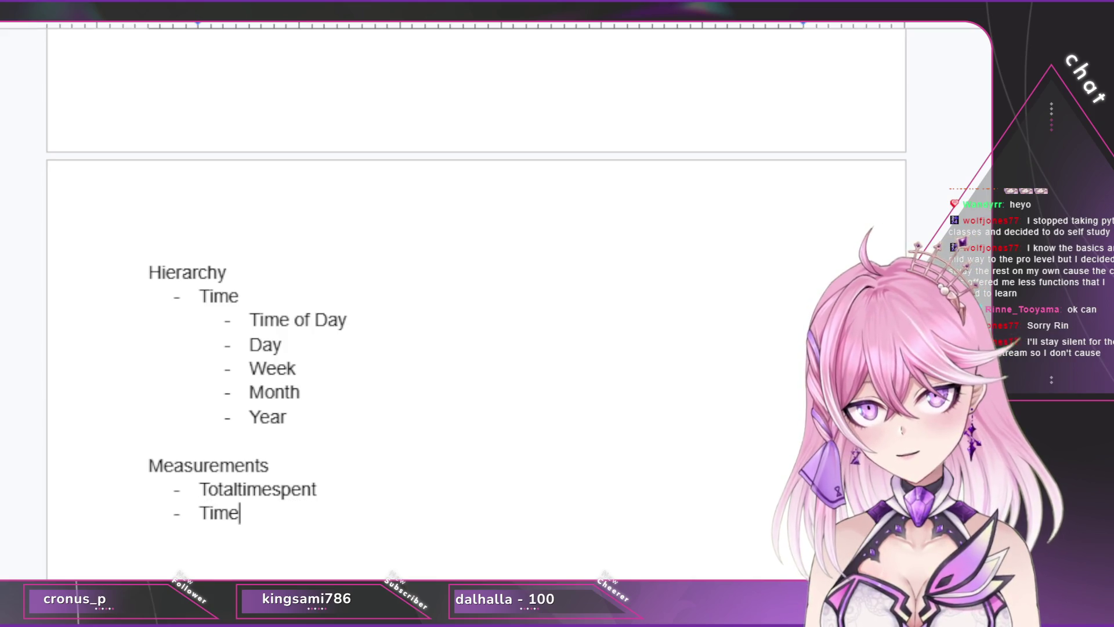
type("S")
key("BackSpace")
type("sp")
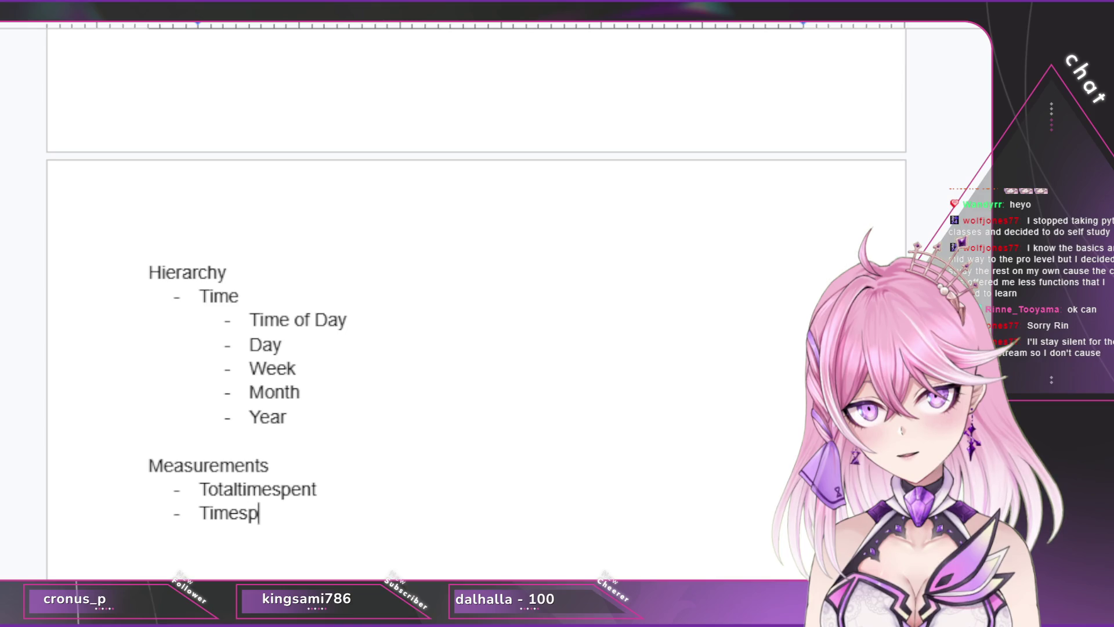
type("ent")
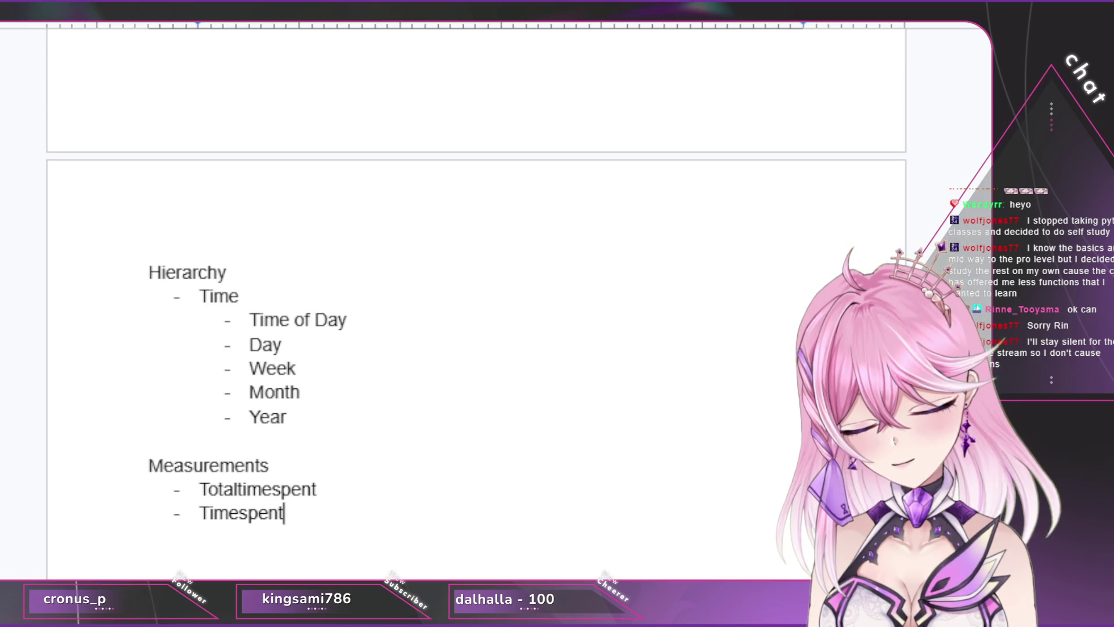
type("Class")
key("Return")
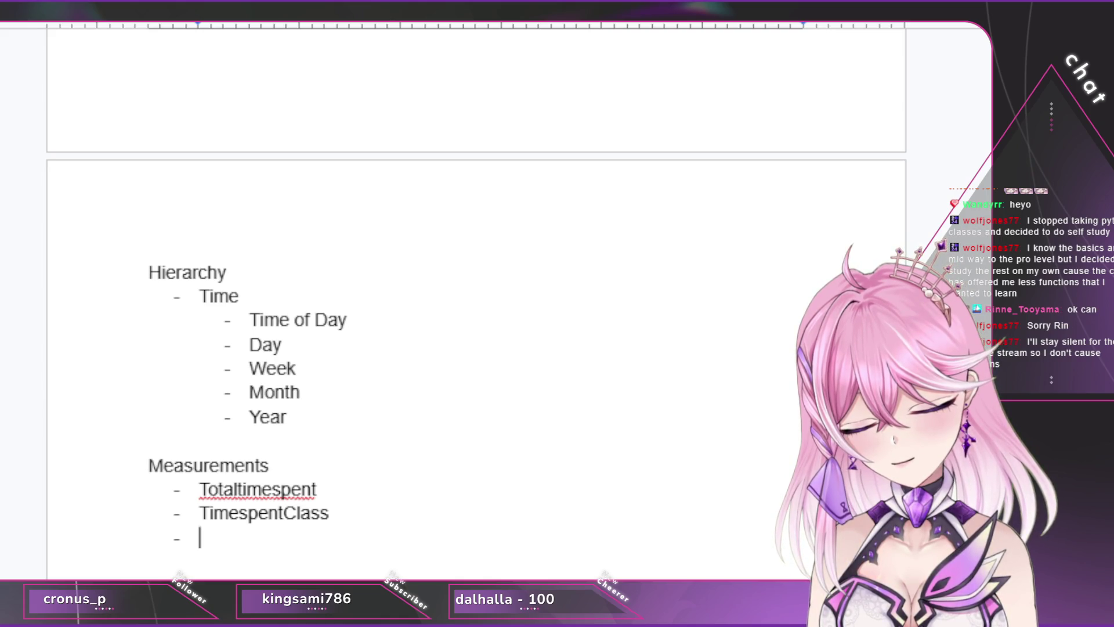
type("total")
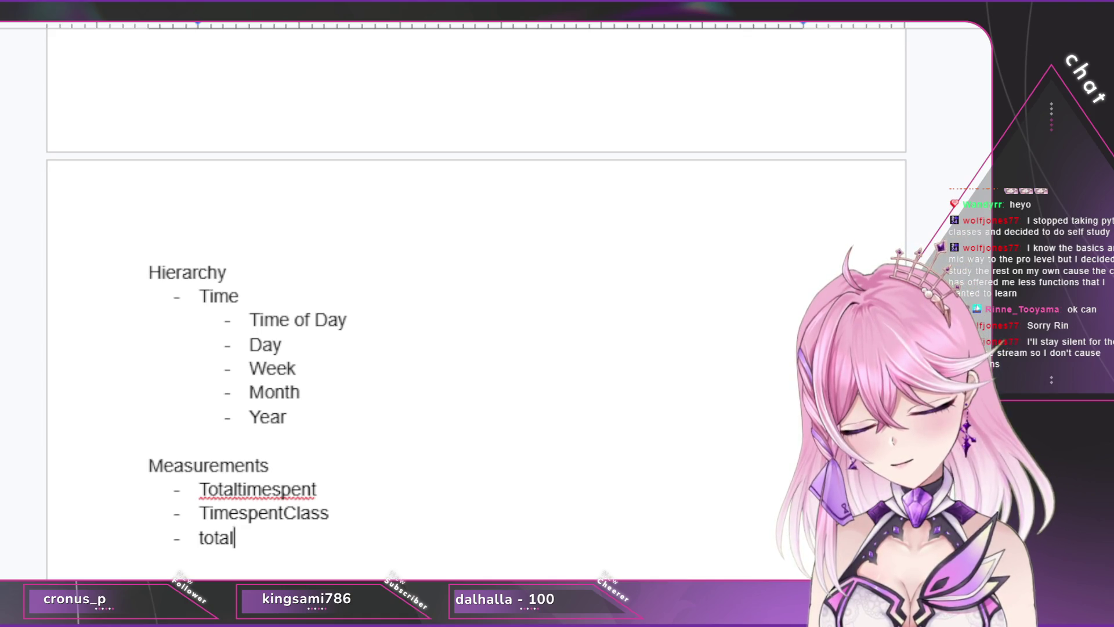
type("Numof")
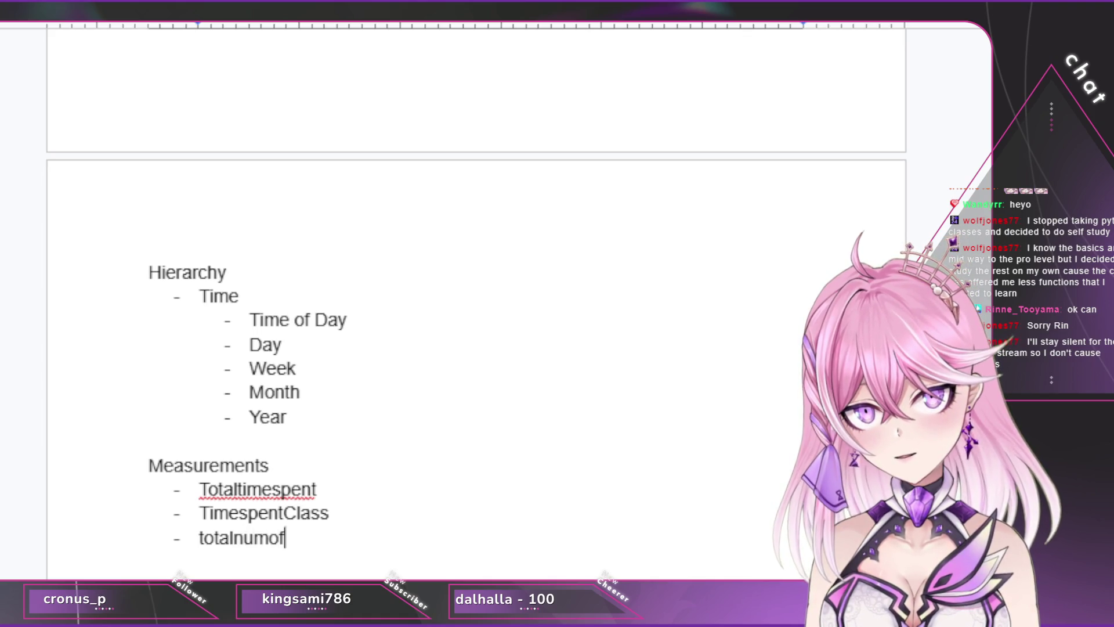
type("S")
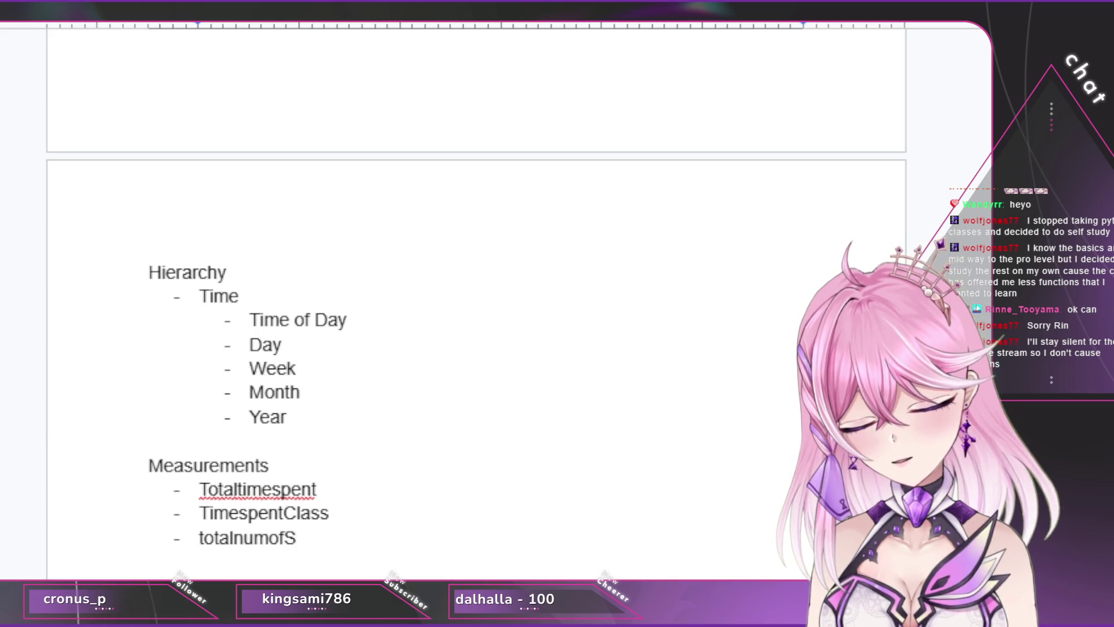
Add TotalnumofStudents as the third bullet with a capital T and remove the empty trailing bullet.
key("BackSpace")
type("Studen")
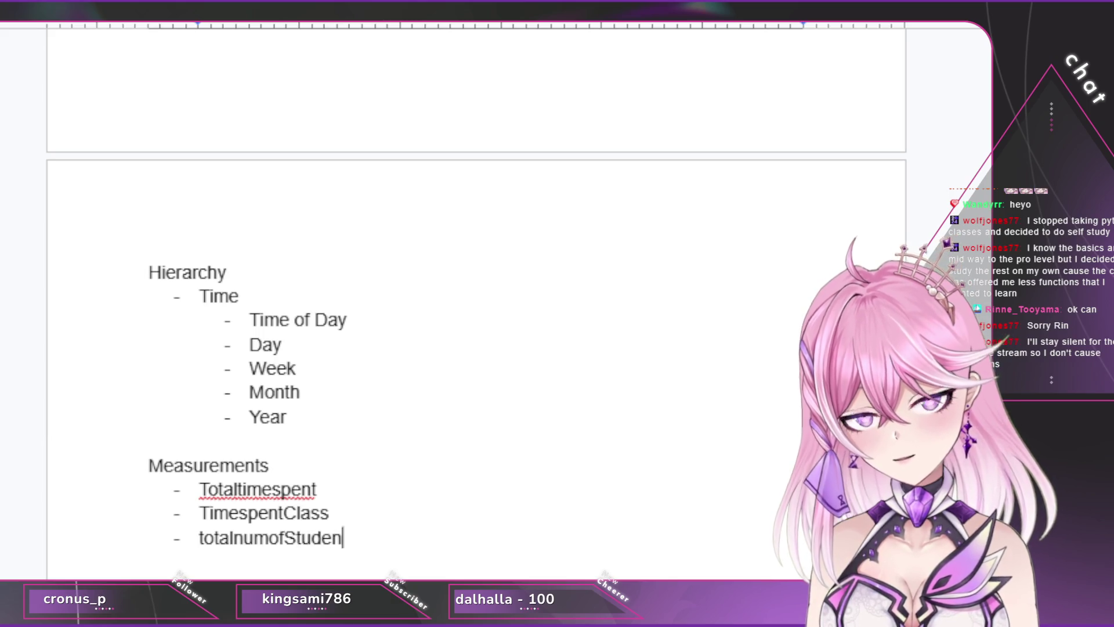
type("ts")
key("Left")
key("Left")
key("Left")
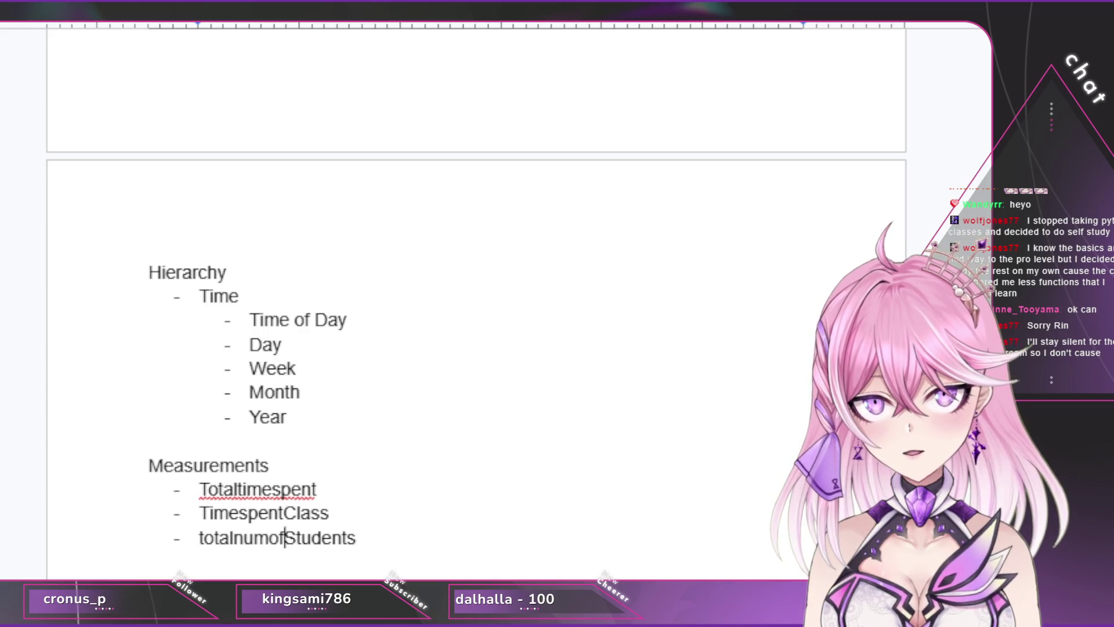
key("End")
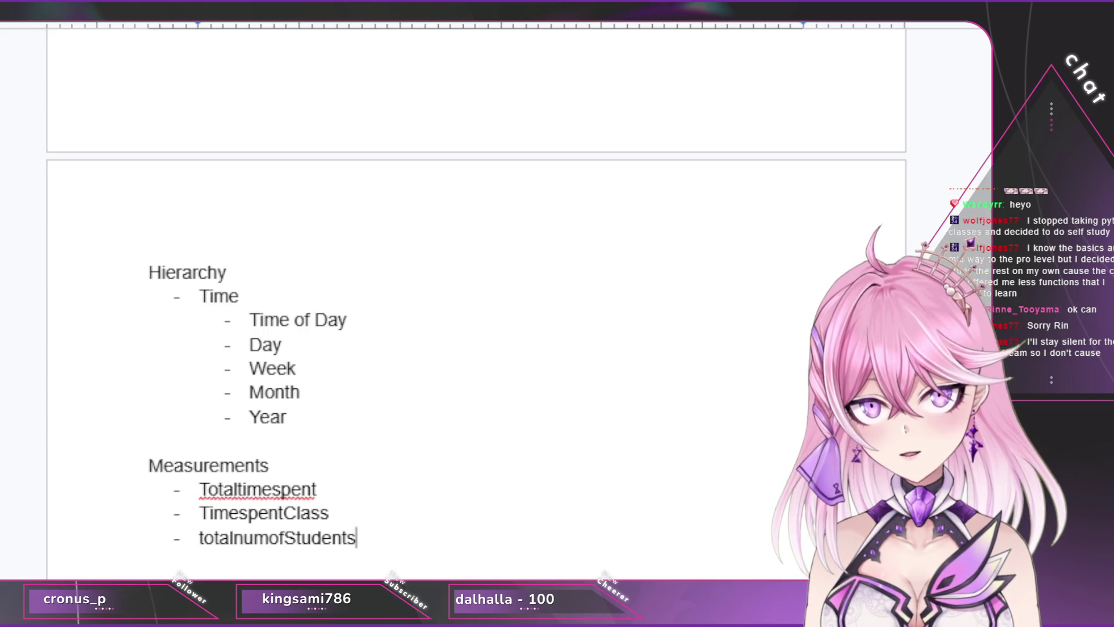
key("Return")
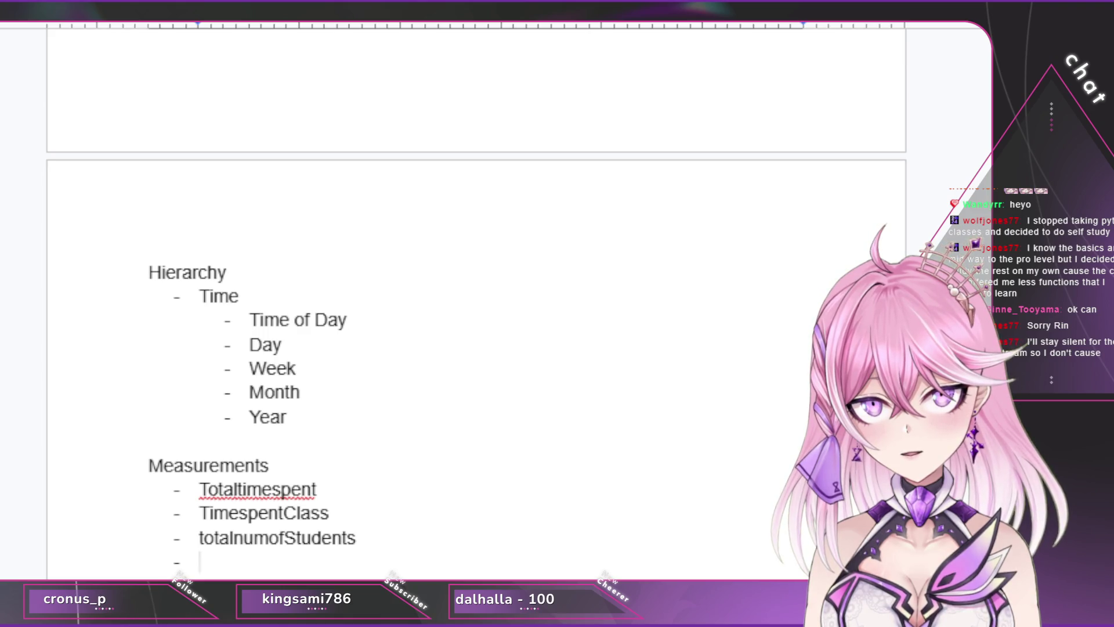
key("Up")
key("Delete")
type("Y")
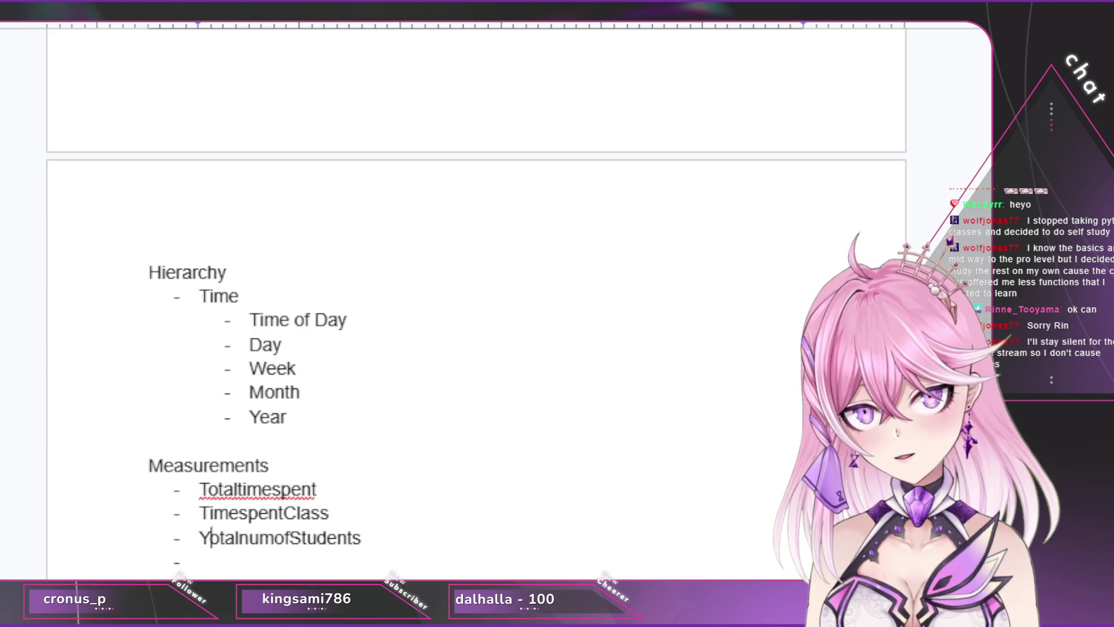
key("BackSpace")
type("Y+")
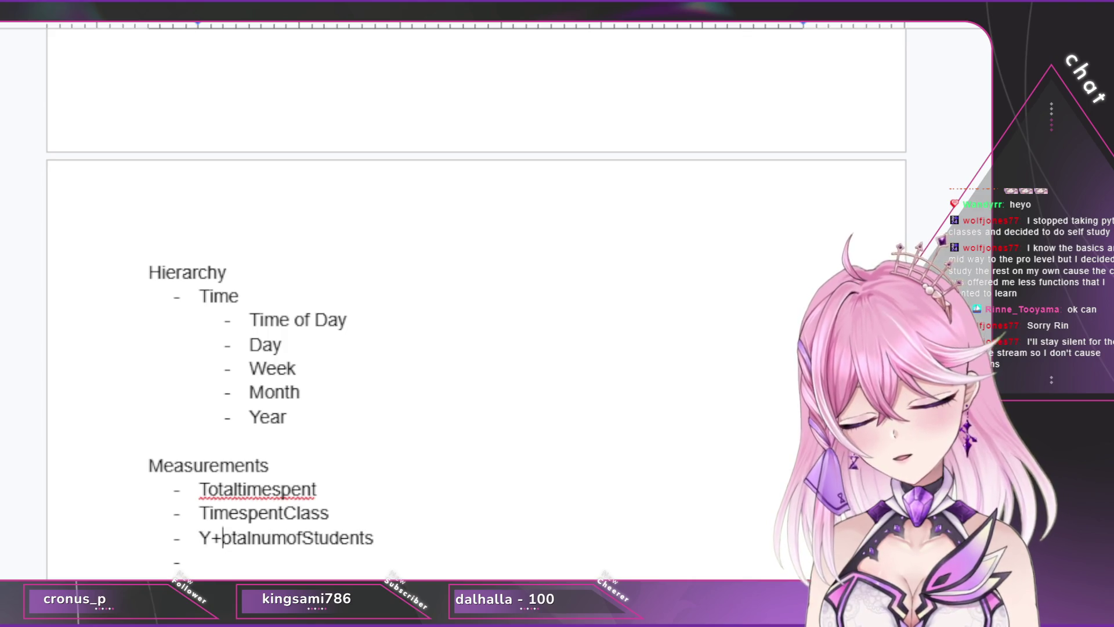
key("BackSpace")
key("BackSpace")
type("T")
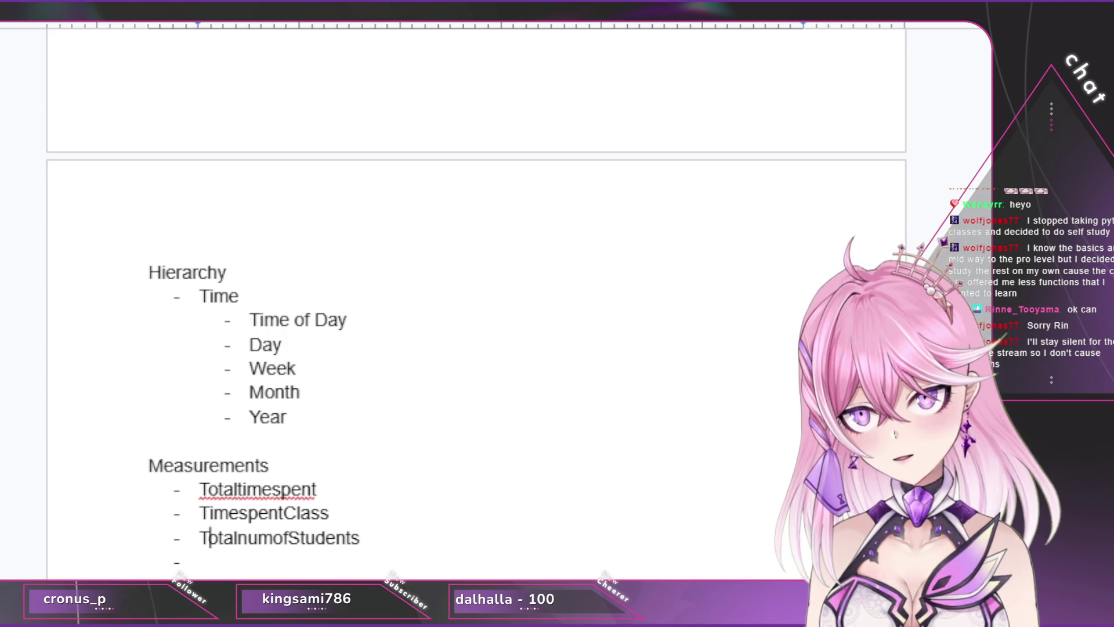
key("Down")
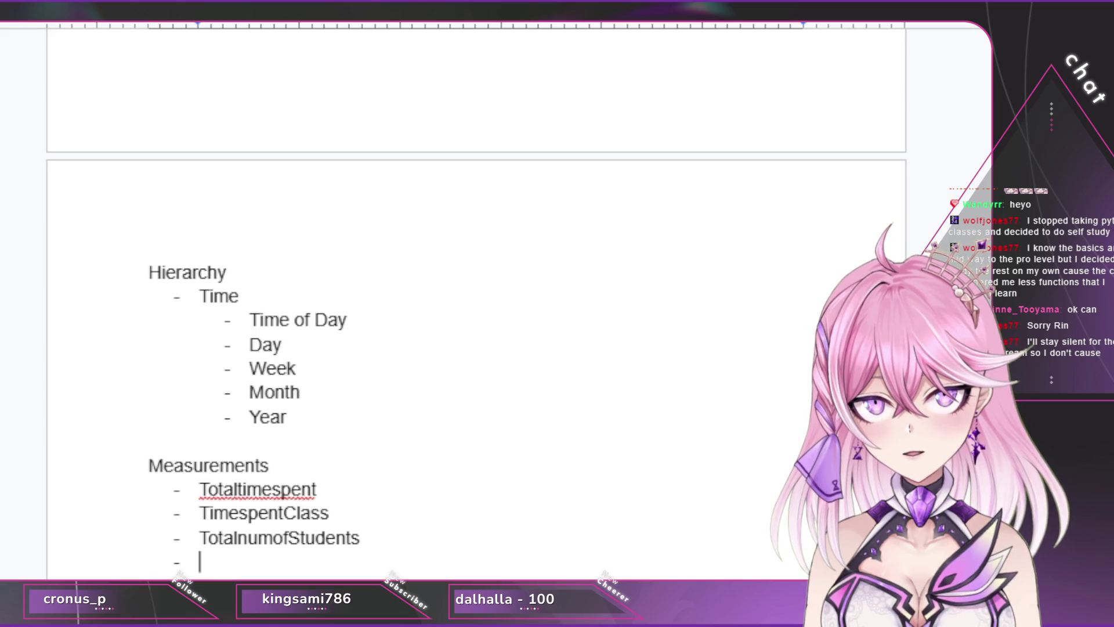
key("BackSpace")
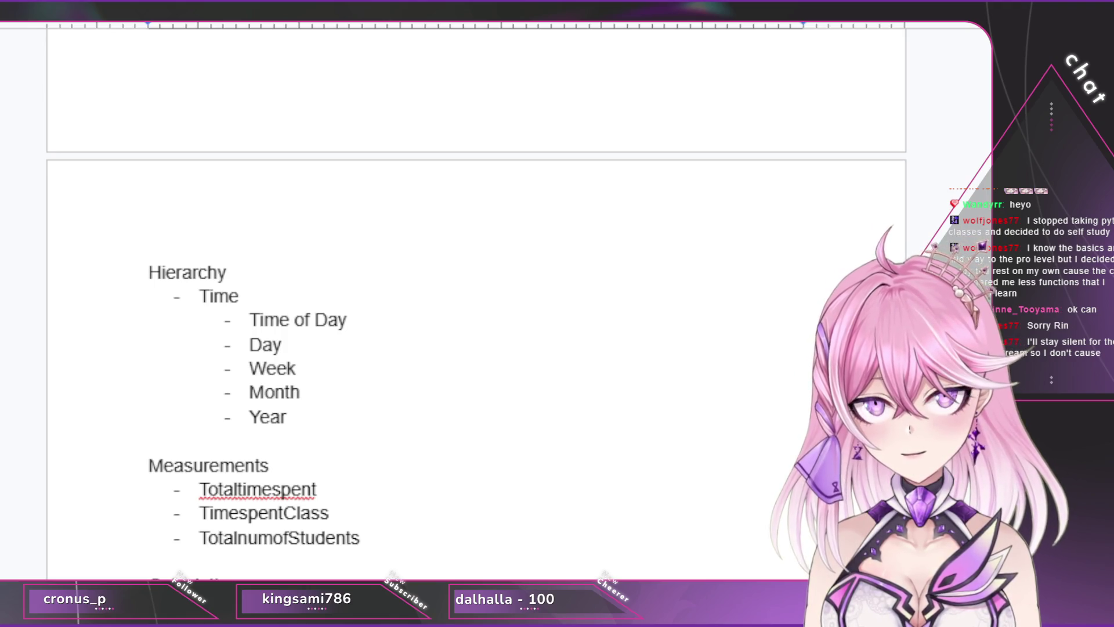
double_click(258, 489)
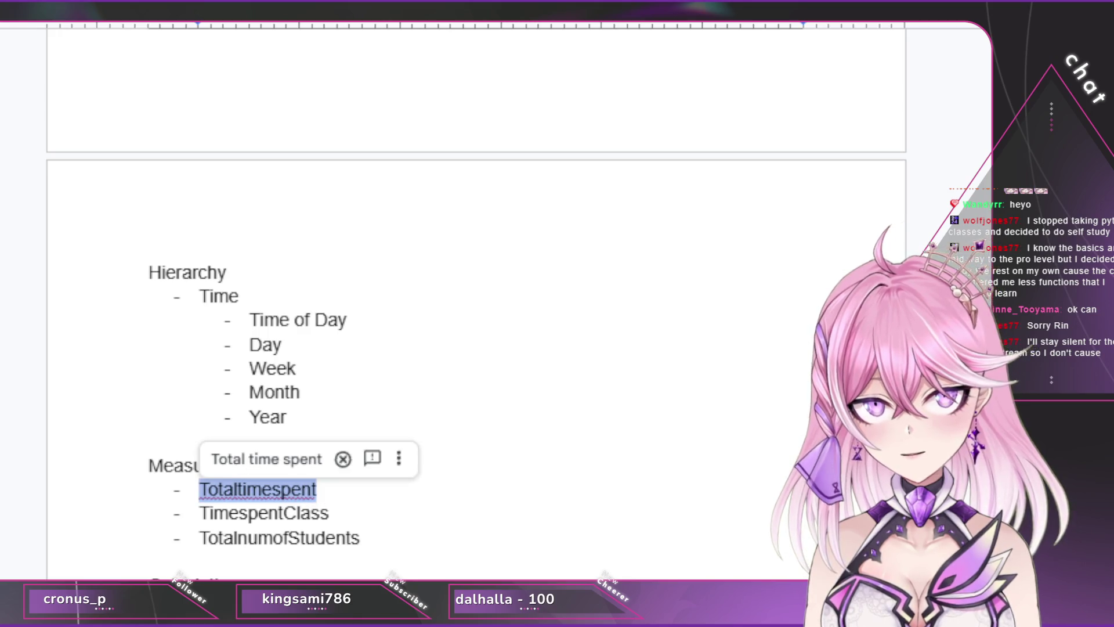
left_click(258, 489)
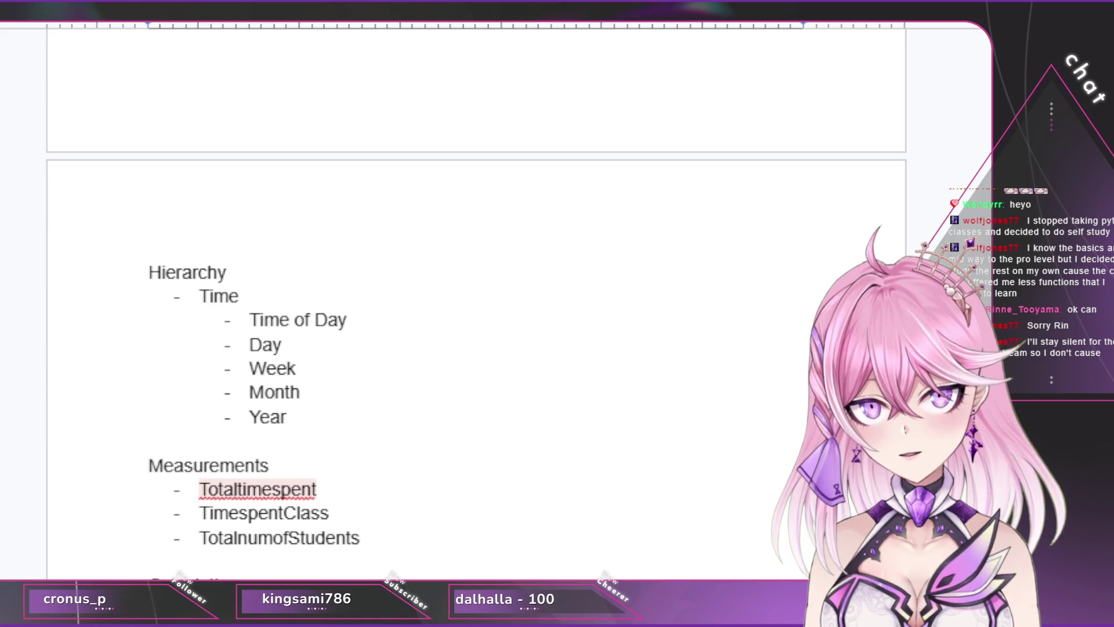
left_click_drag(210, 513, 337, 513)
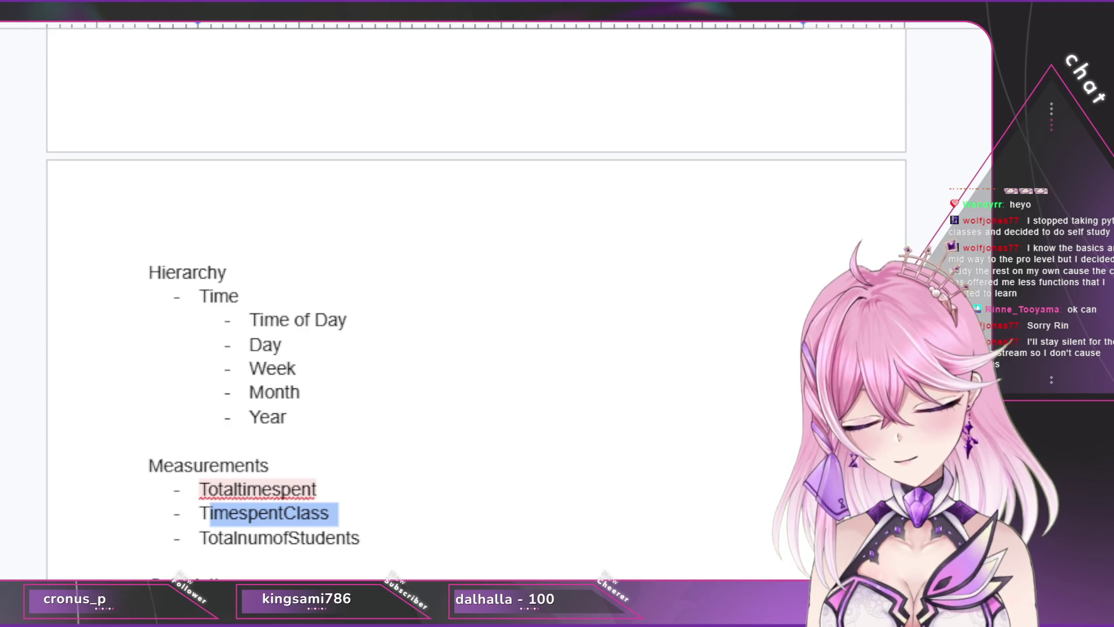
key("Right")
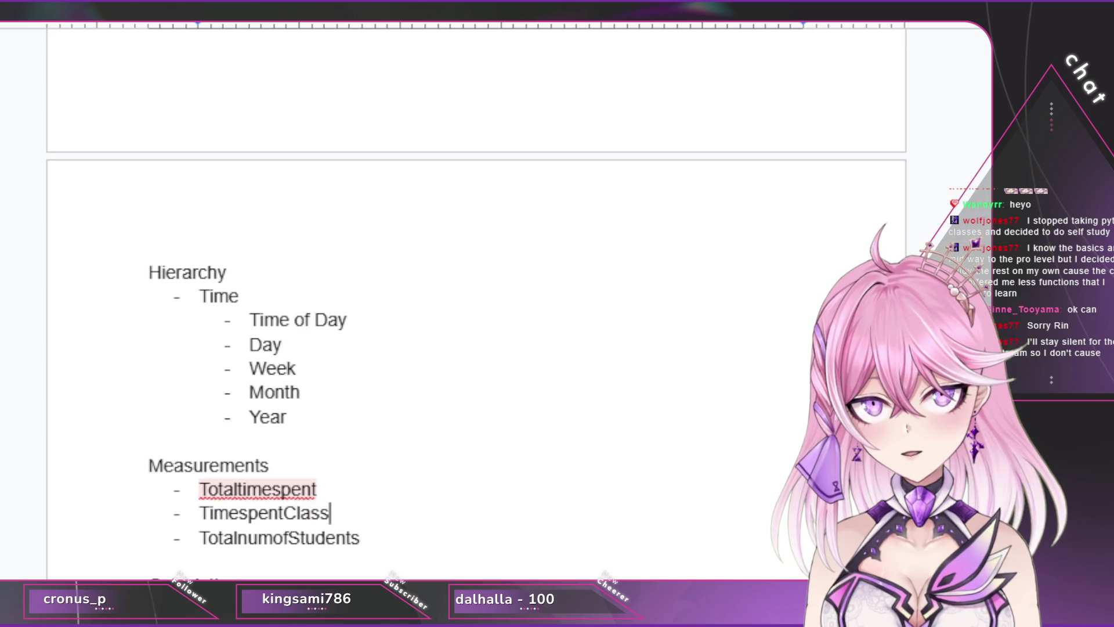
left_click_drag(200, 513, 329, 513)
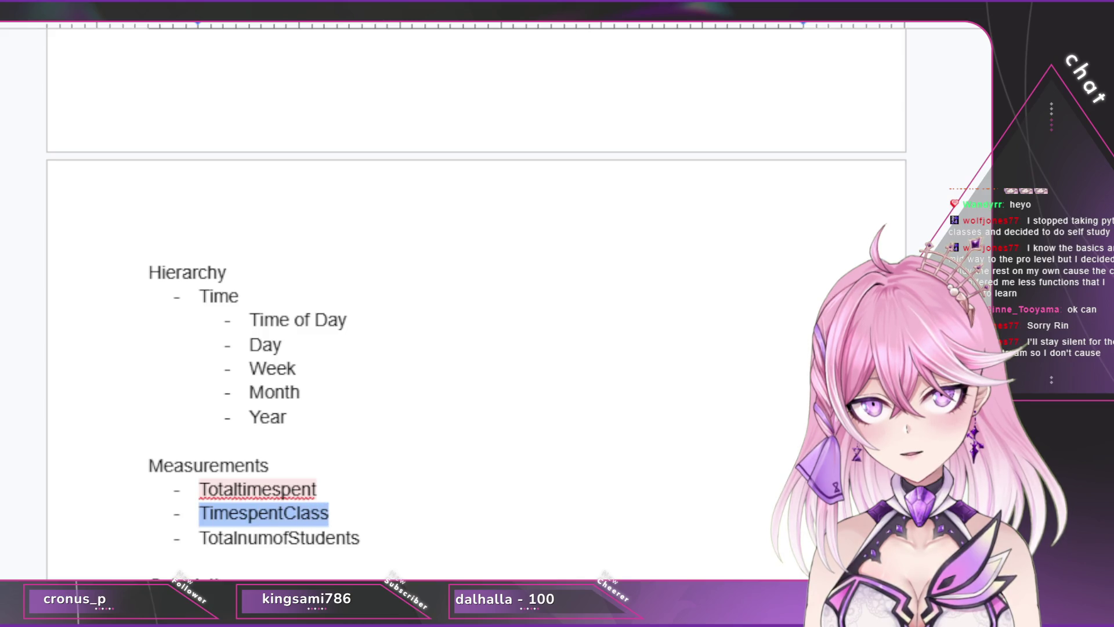
left_click(259, 490)
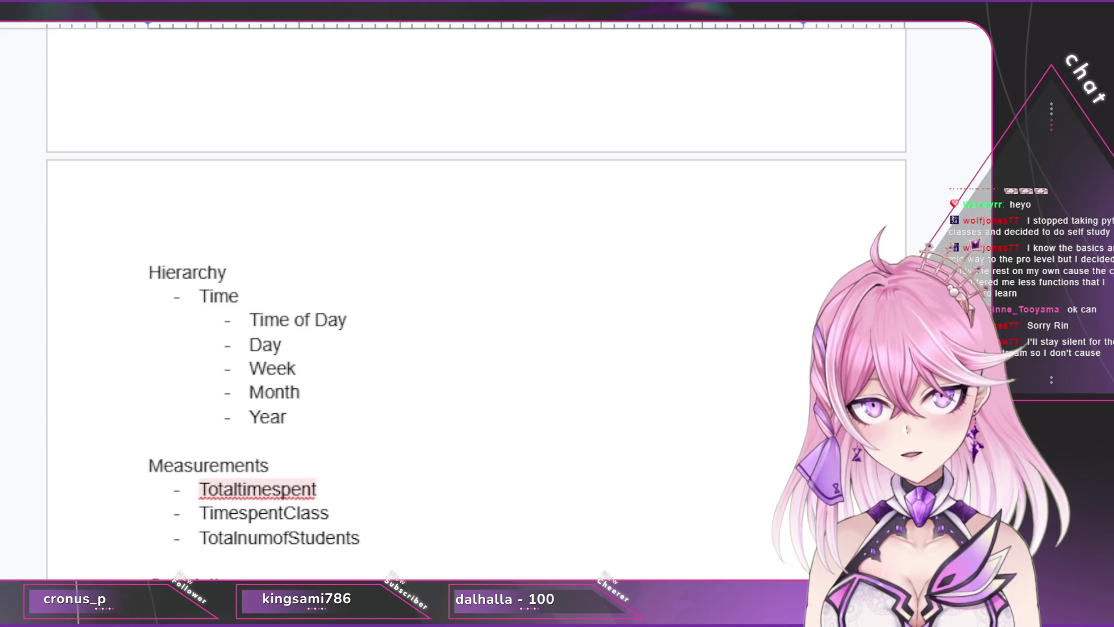
left_click(215, 514)
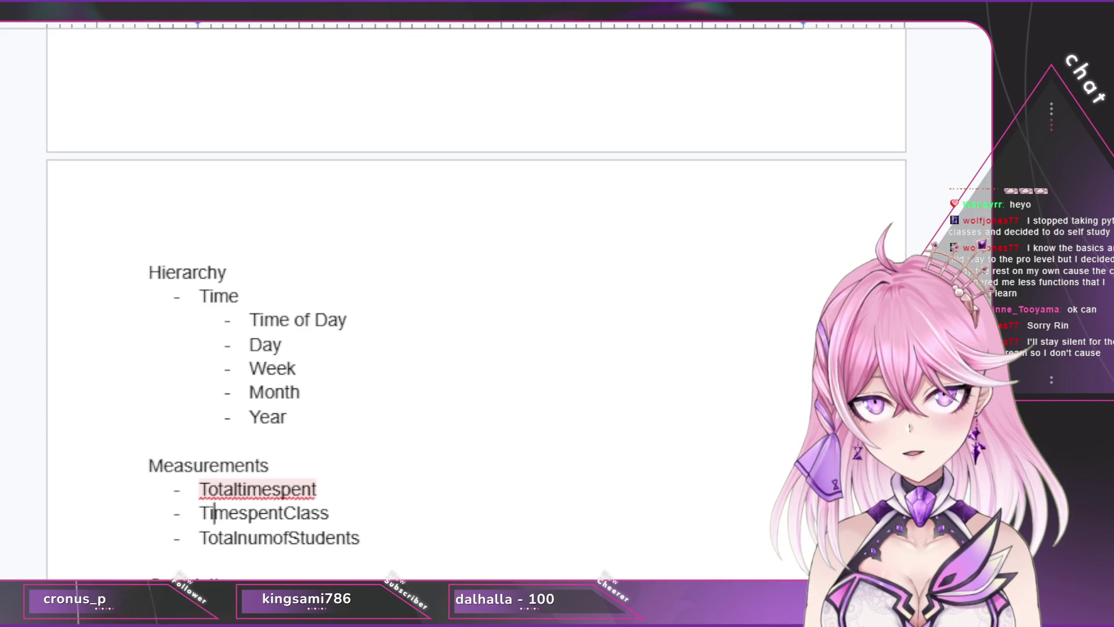
double_click(283, 489)
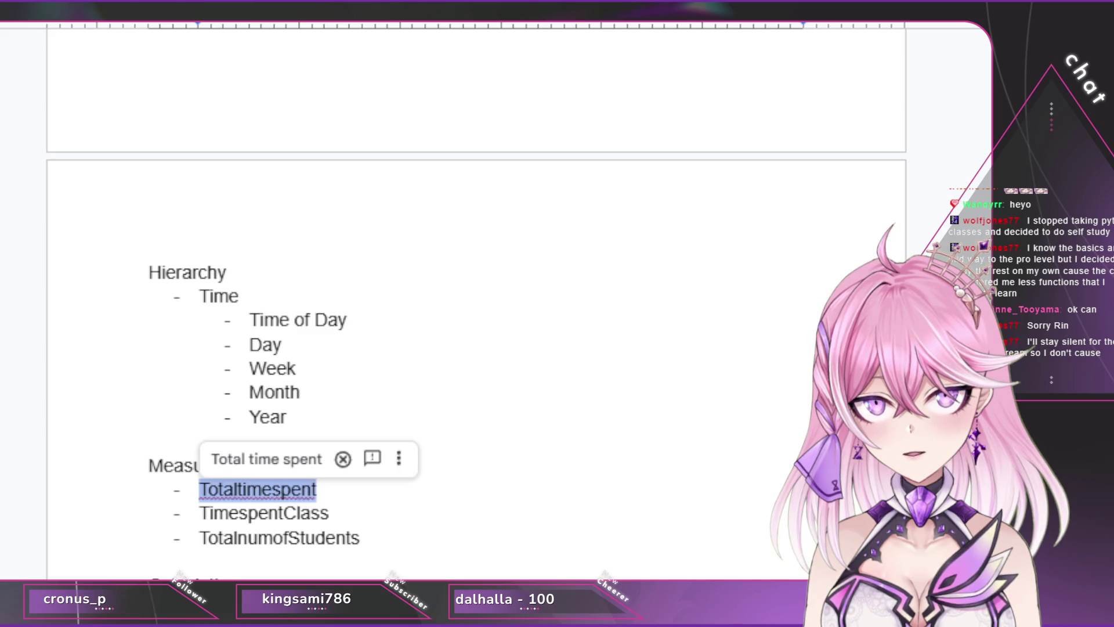
key("Right")
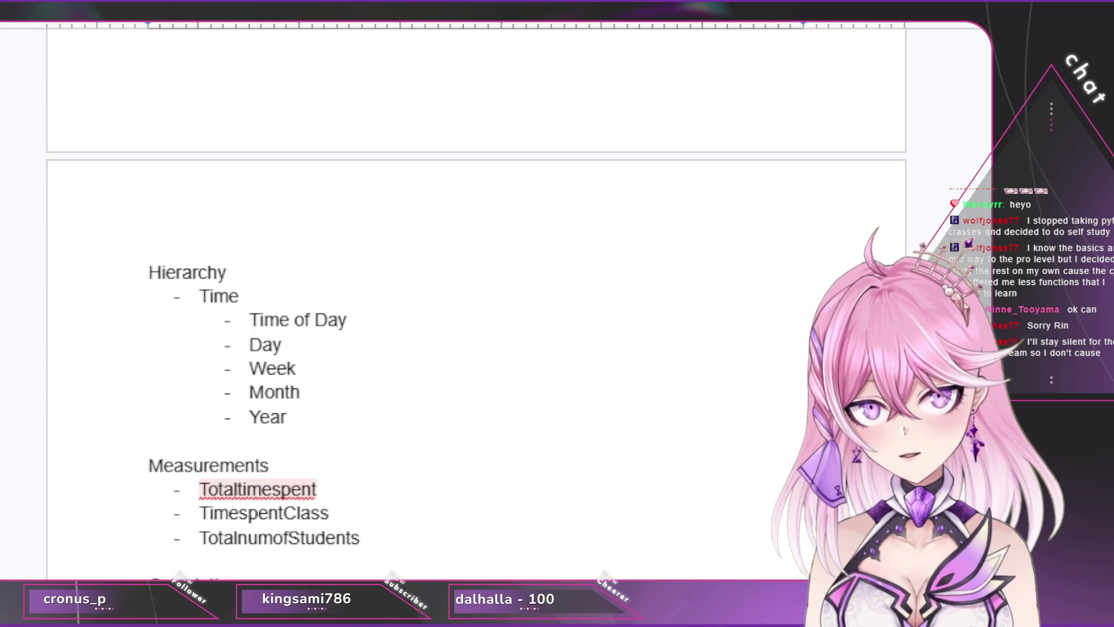
Replace Students with Attendence so the third item reads TotalnumofAttendence, then clear selections.
left_click_drag(288, 538, 360, 538)
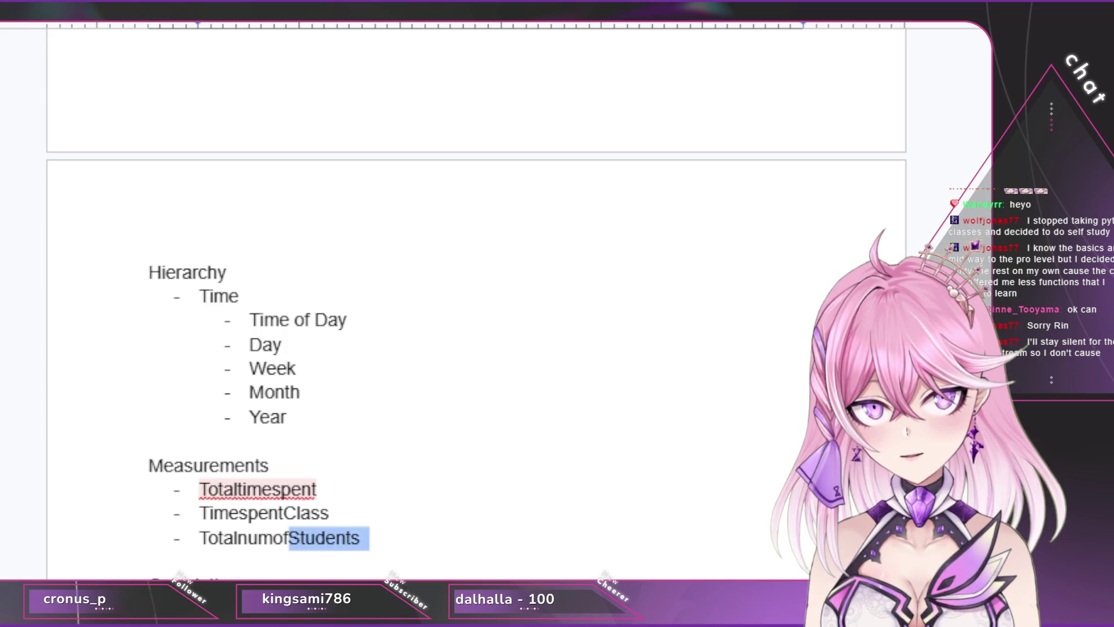
type("Att")
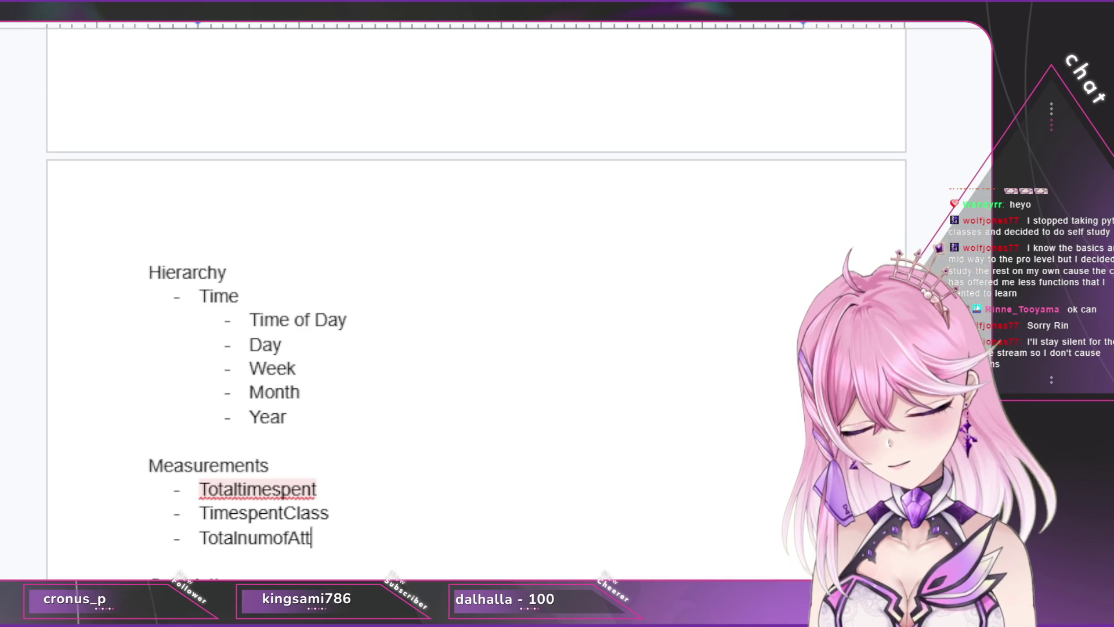
type("ende")
key("BackSpace")
type("e")
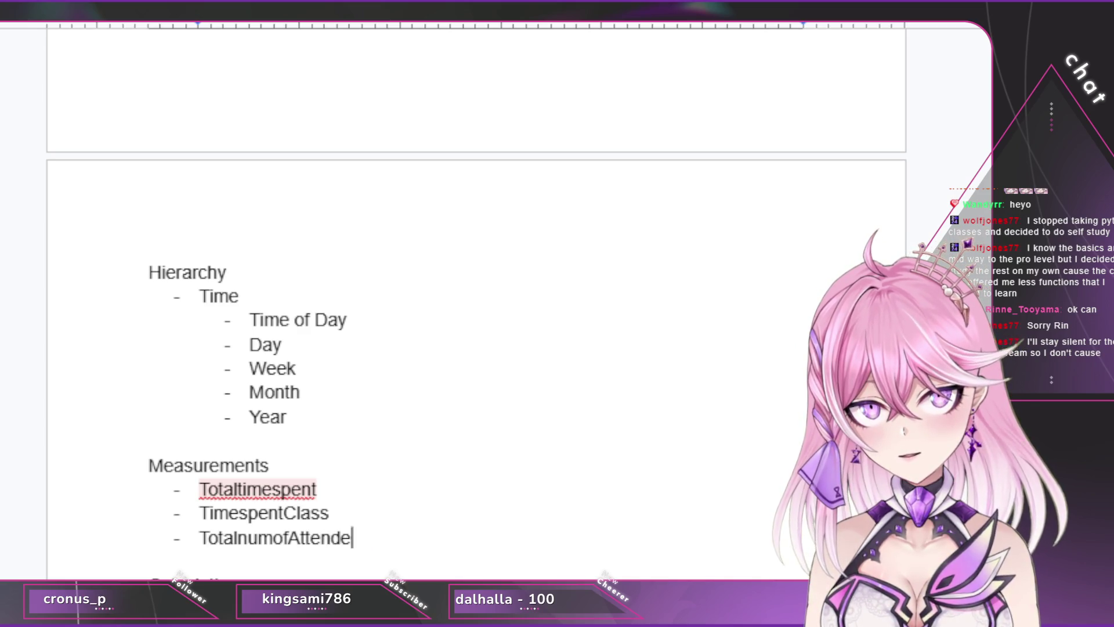
type("nce")
key("Up")
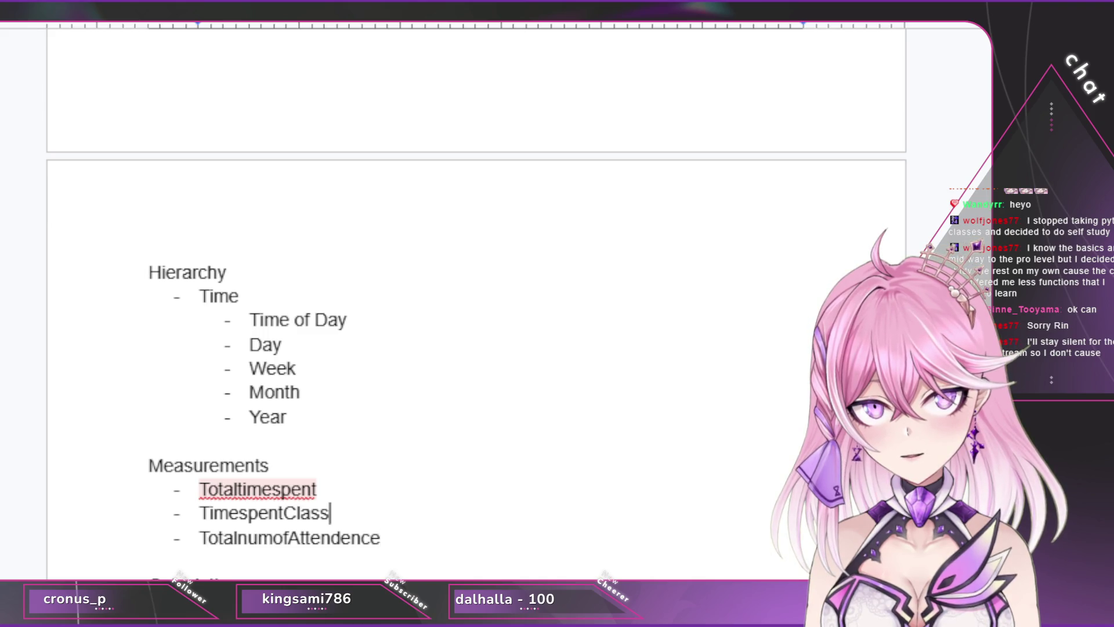
key("shift+Left")
key("shift+Left")
key("shift+Left")
key("shift+Left")
key("shift+Left")
key("Down")
key("shift+Left")
key("shift+Left")
key("shift+Left")
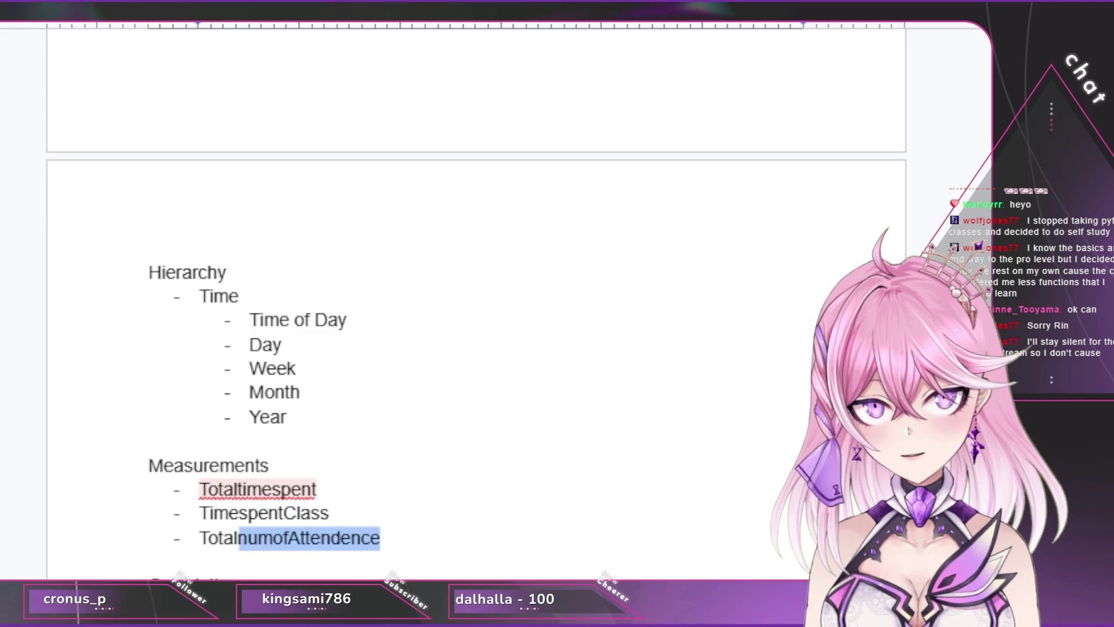
key("shift+Left")
key("shift+Left")
key("shift+Left")
key("shift+Left")
key("Right")
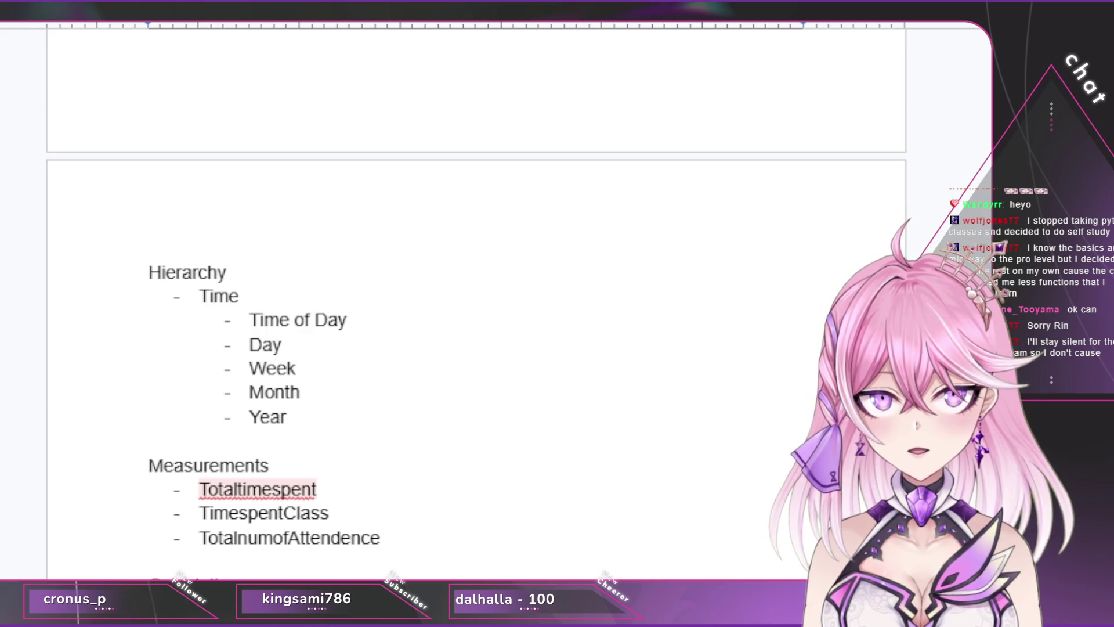
scroll(477, 349, "down", 1)
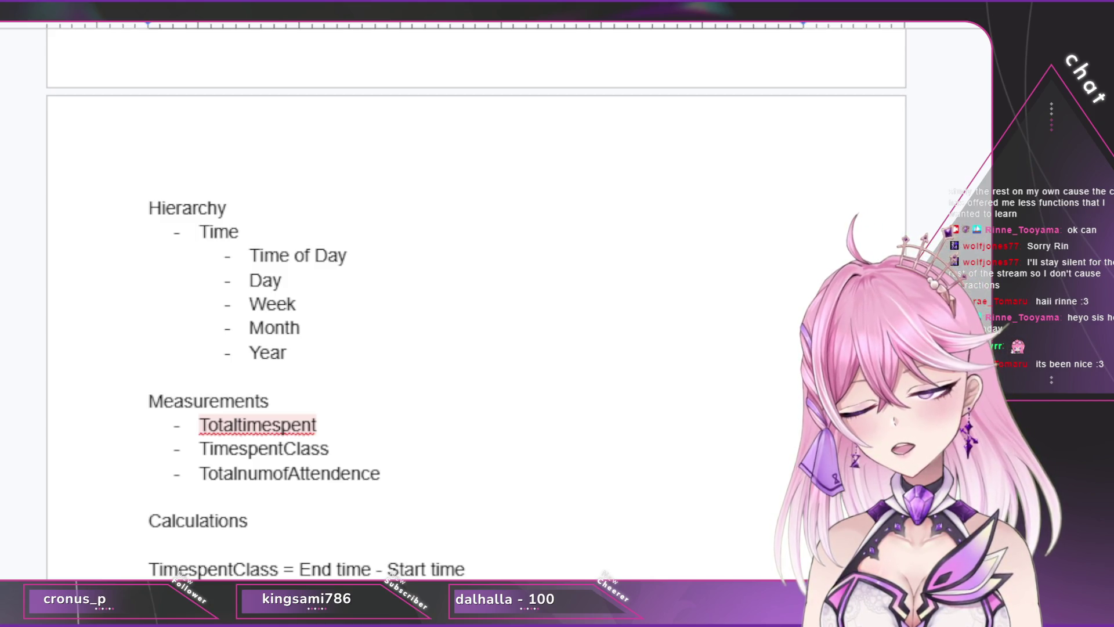
scroll(476, 332, "down", 2)
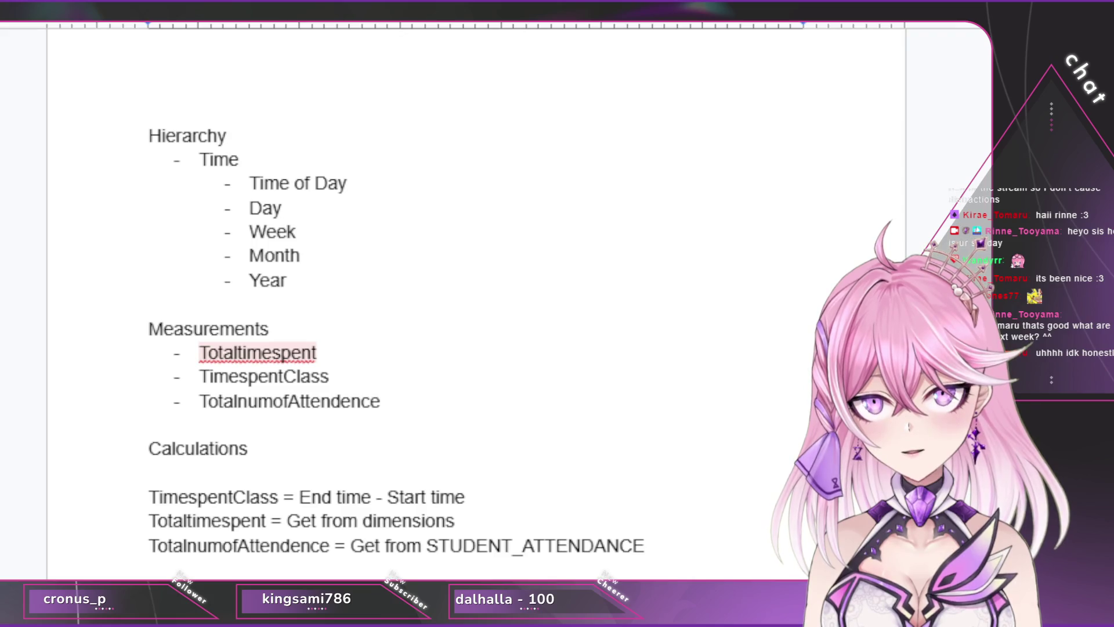
scroll(470, 349, "down", 3)
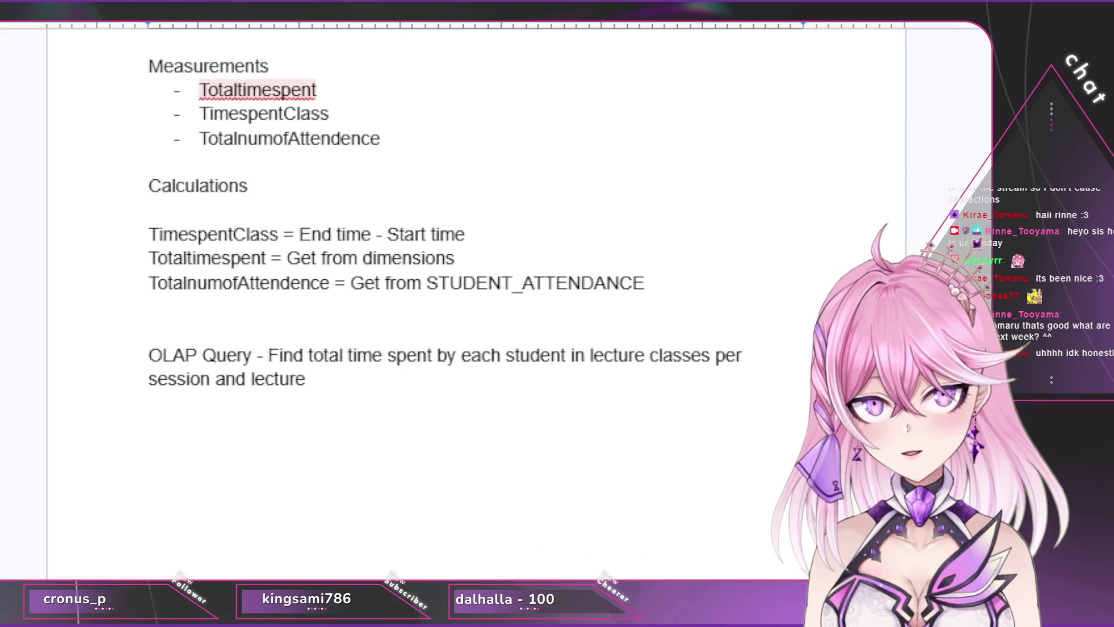
Write the SELECT StdID, SubCode, EnrolDate, SessionNum line under the query description.
key("BackSpace")
key("BackSpace")
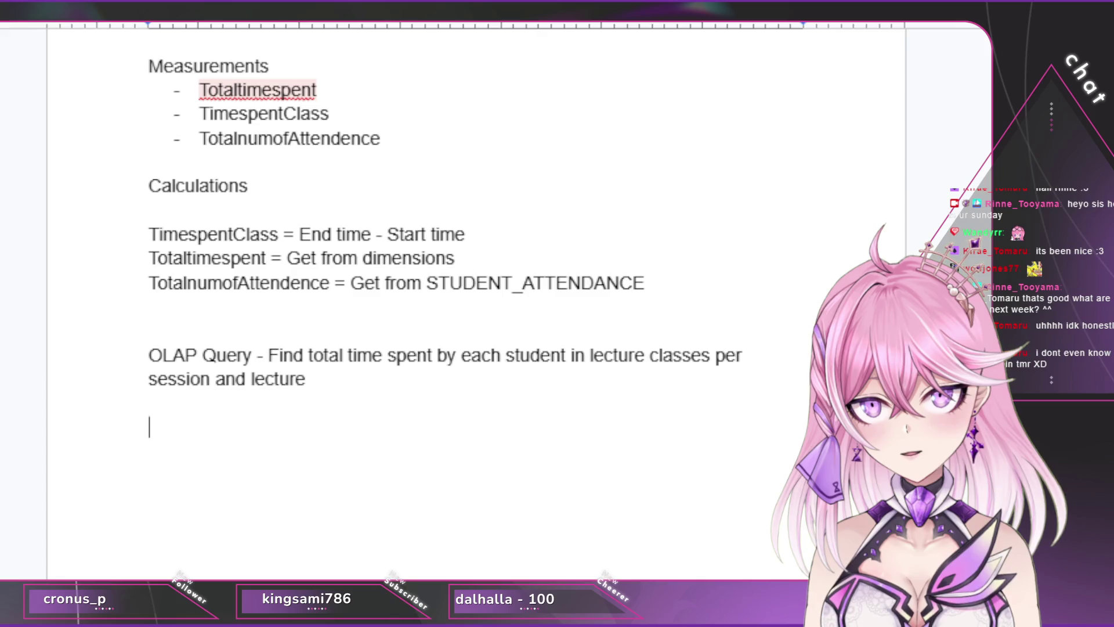
type("SELC")
key("BackSpace")
type("ECT ")
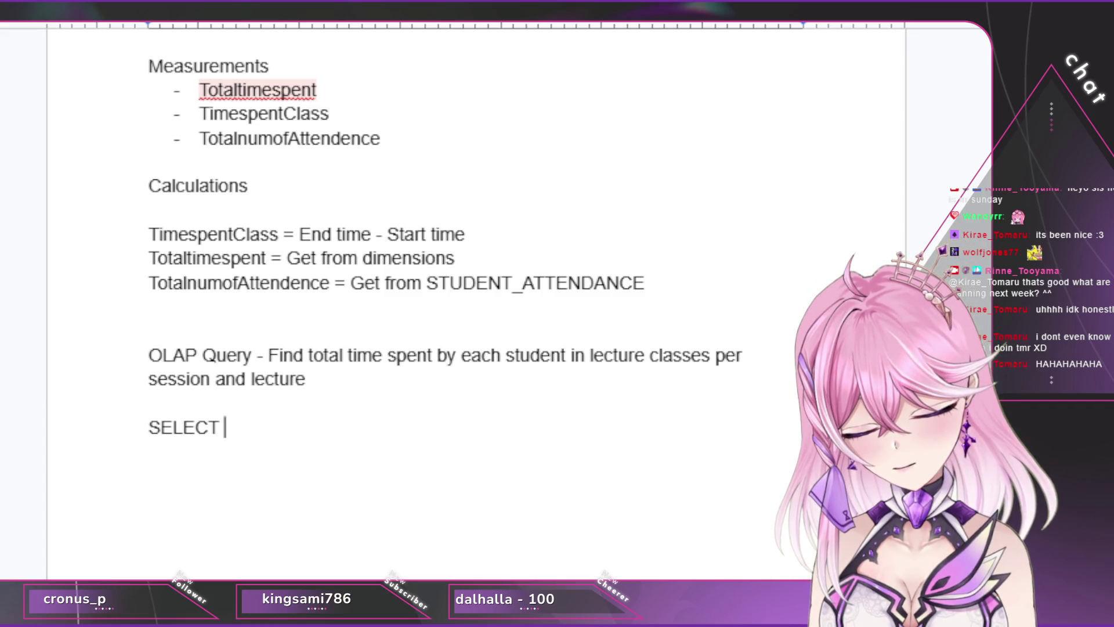
type("Stud")
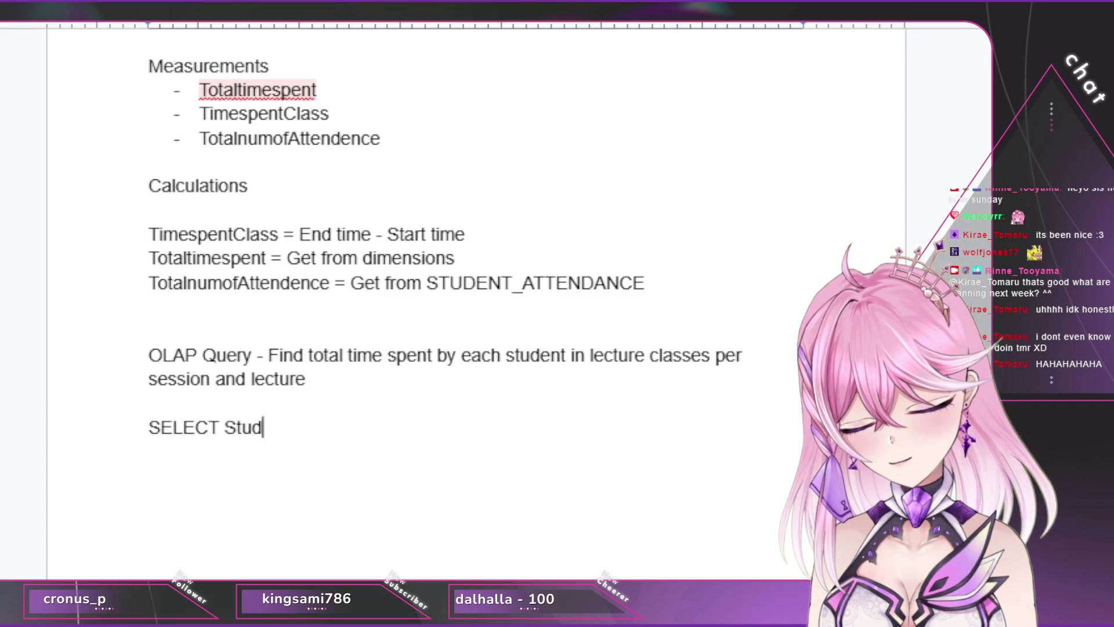
key("BackSpace")
key("BackSpace")
type("dID, ")
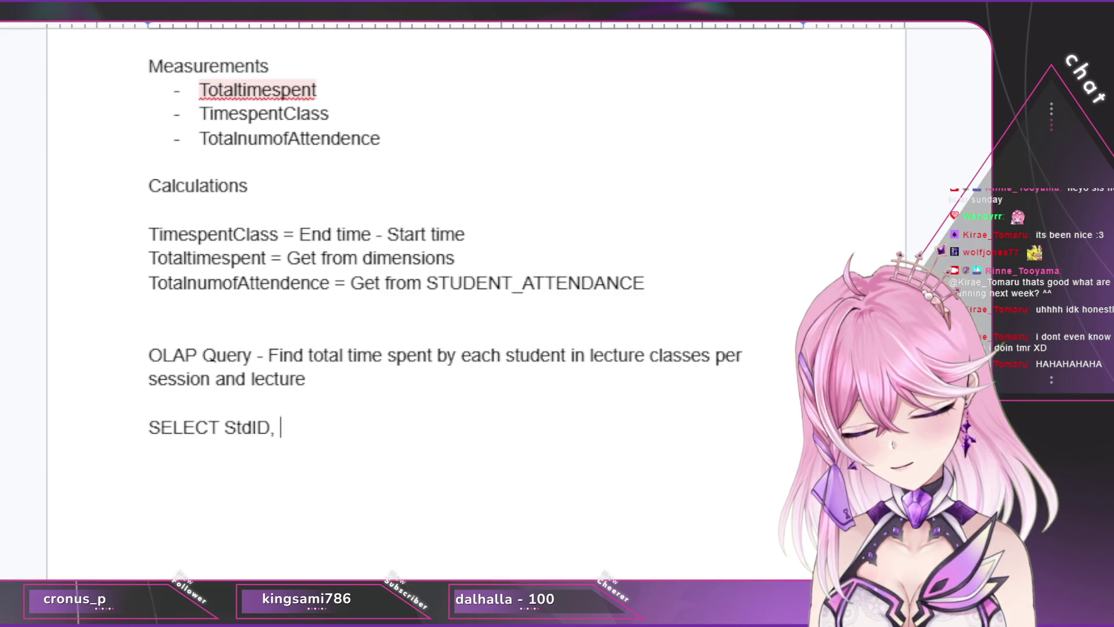
type("Sub")
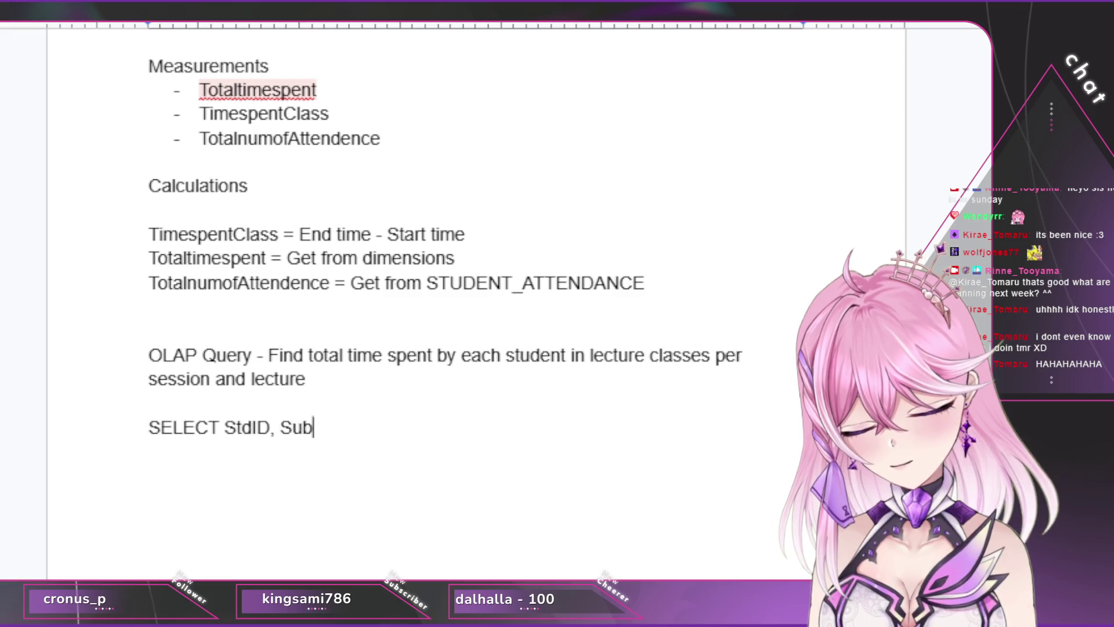
type("Code, ")
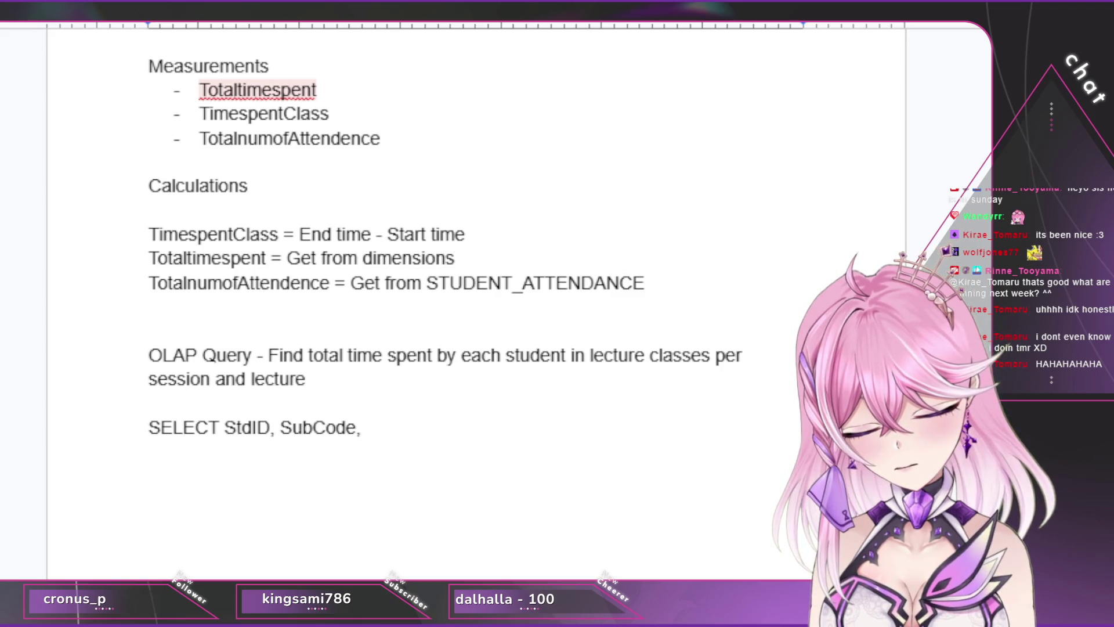
type("EnrolIDate")
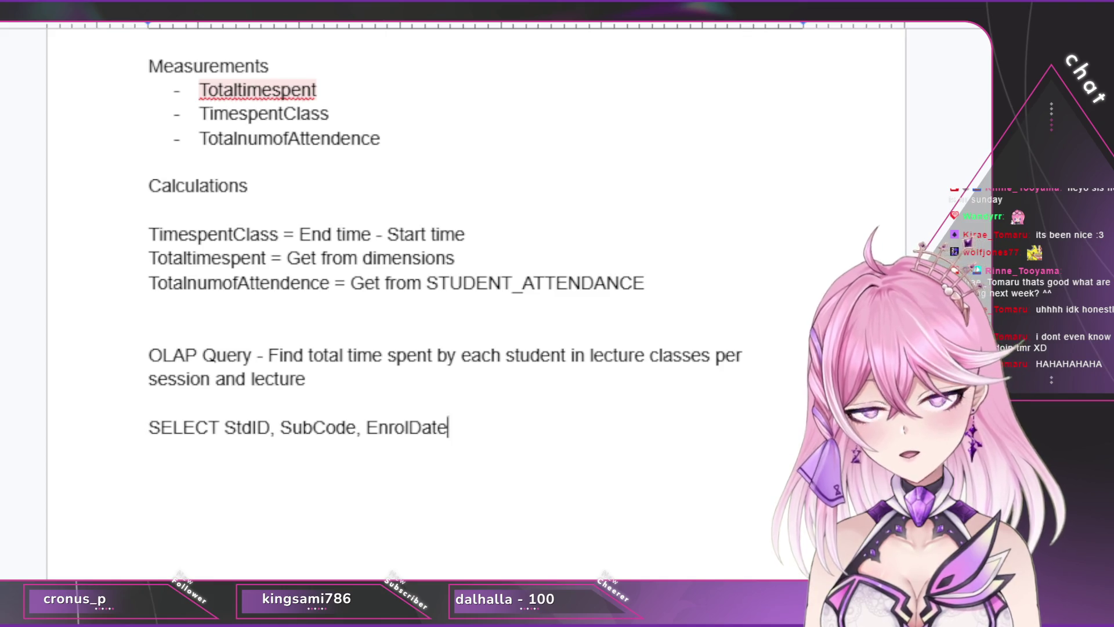
type(",")
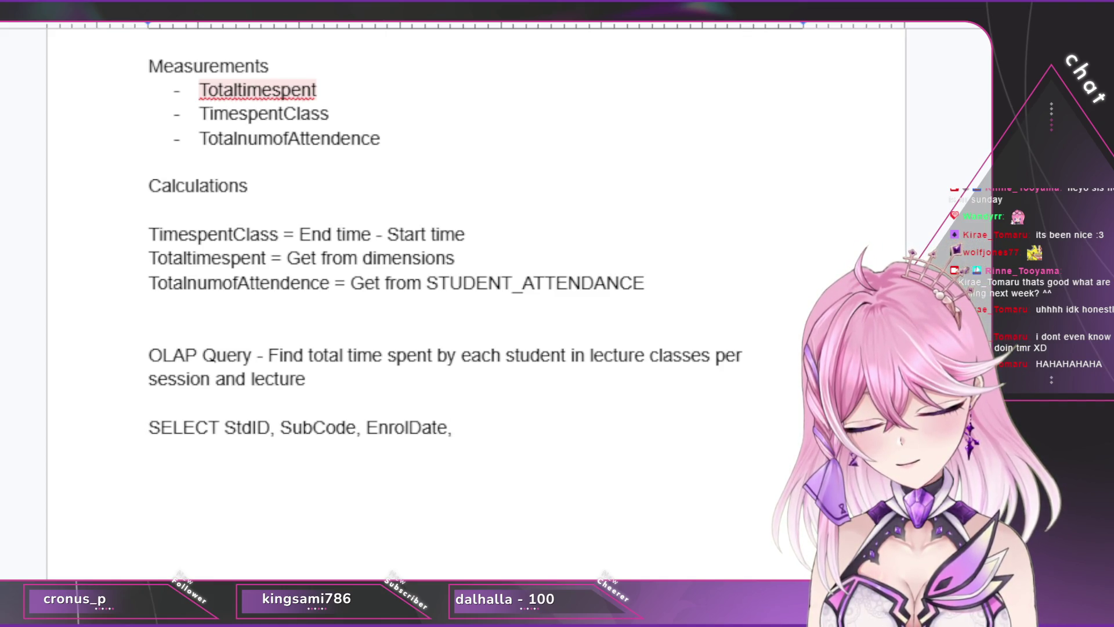
type(" Session")
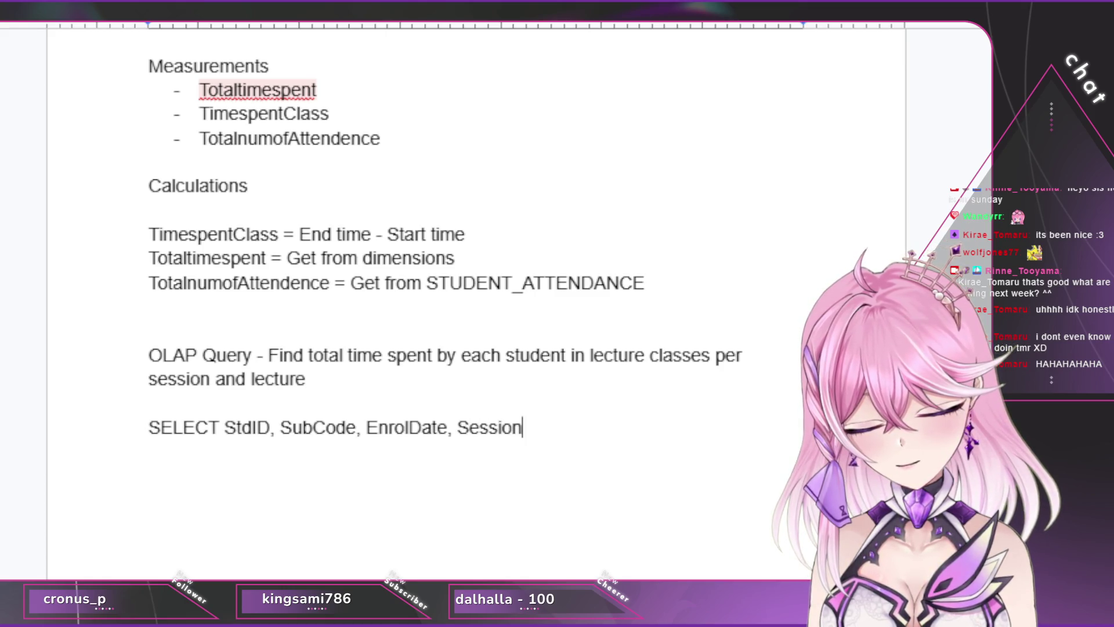
type("Num")
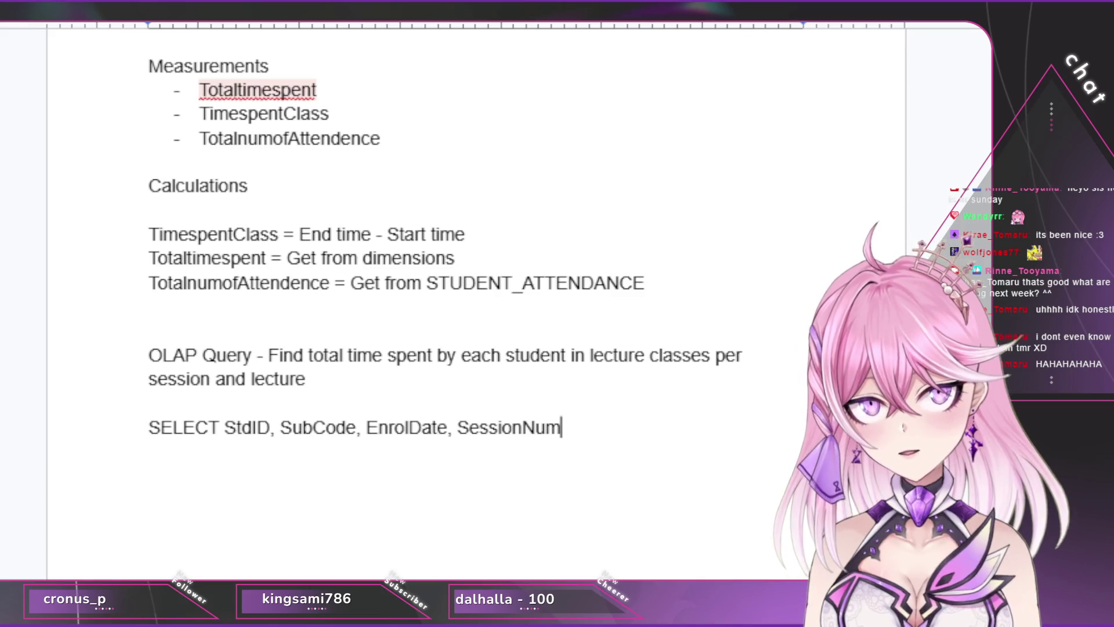
key("Return")
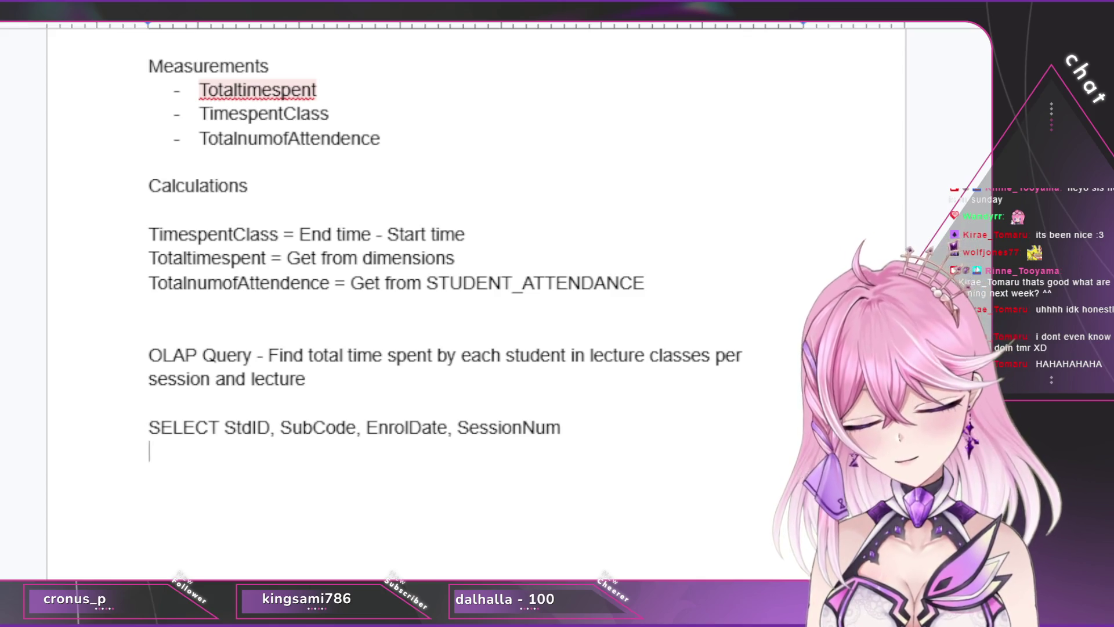
type("SUM ")
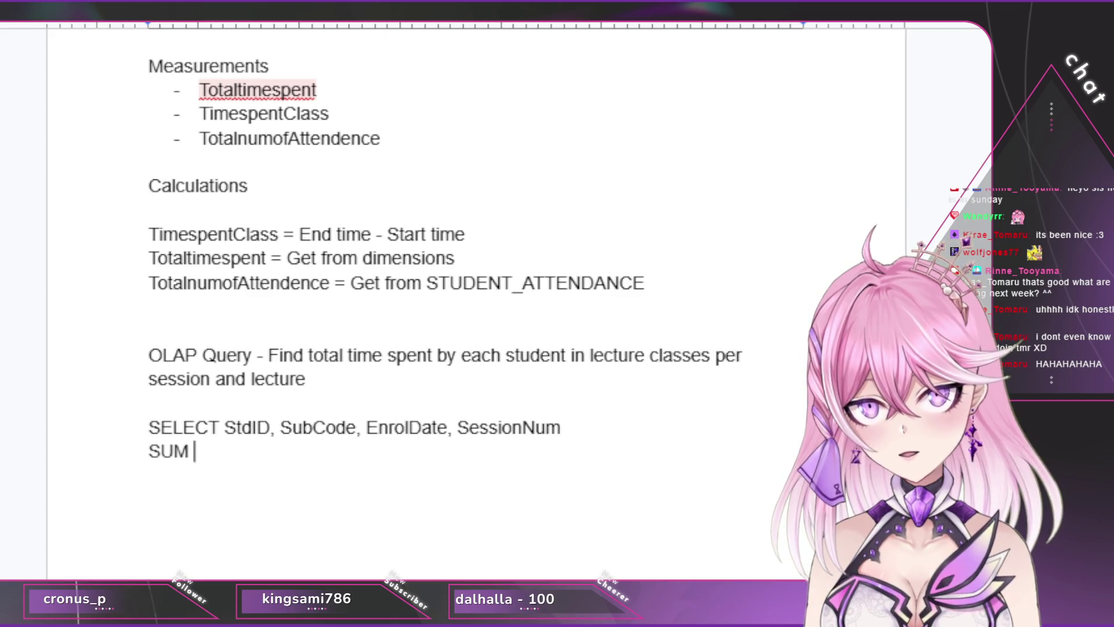
type("(time")
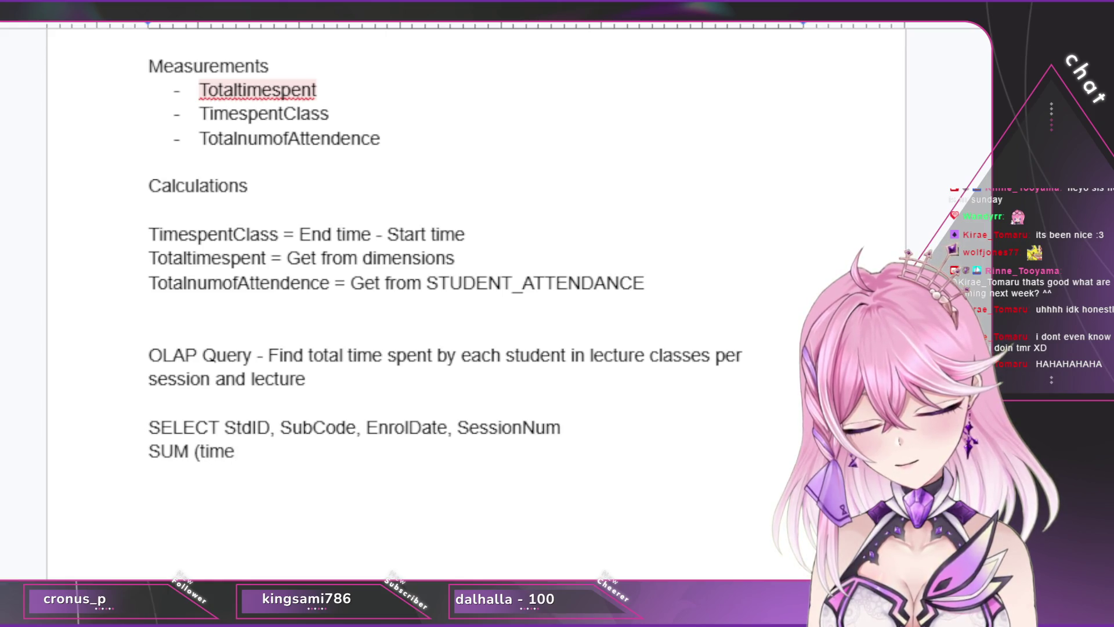
type("Spe")
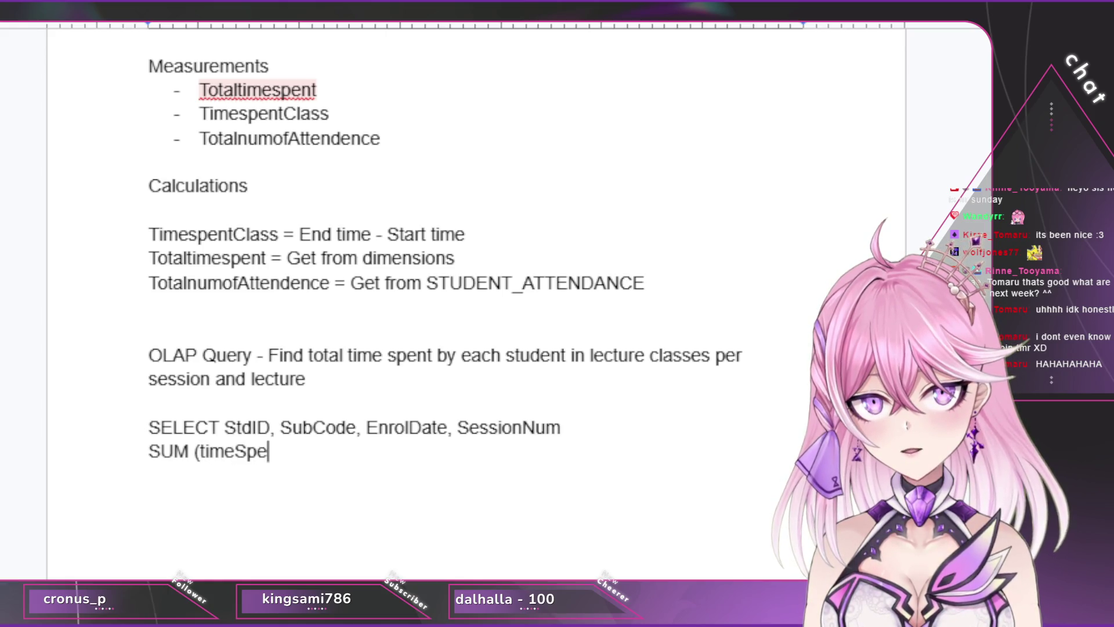
Add SUM (TimespentClass) by pasting the copied measurement name, then begin the FROM line.
left_click(212, 114)
left_click_drag(199, 114, 330, 114)
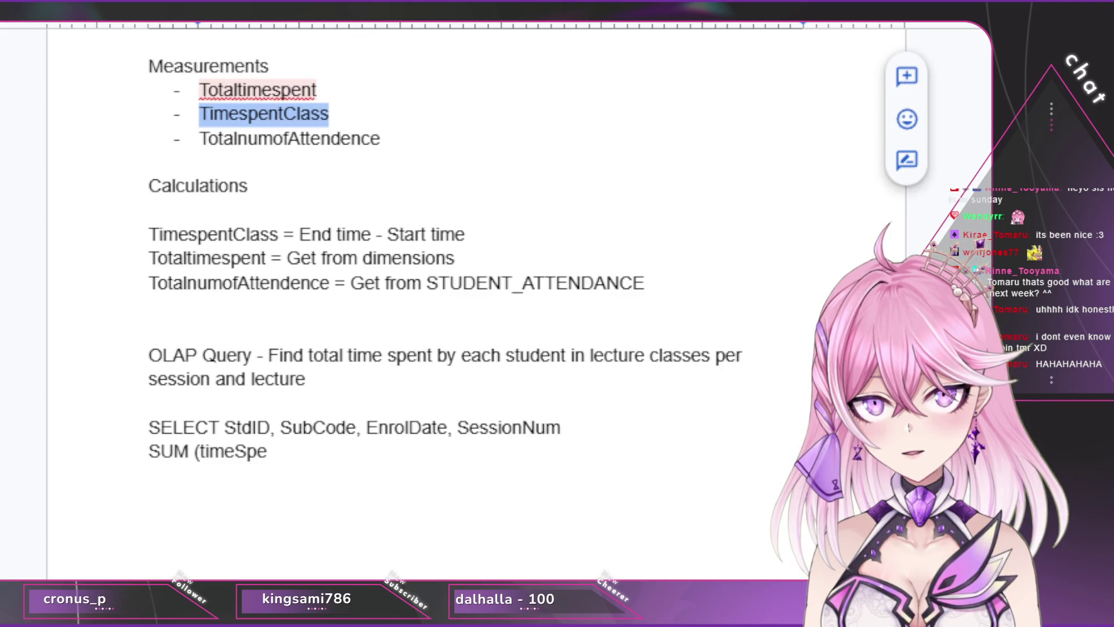
left_click_drag(149, 234, 279, 234)
key("ctrl+c")
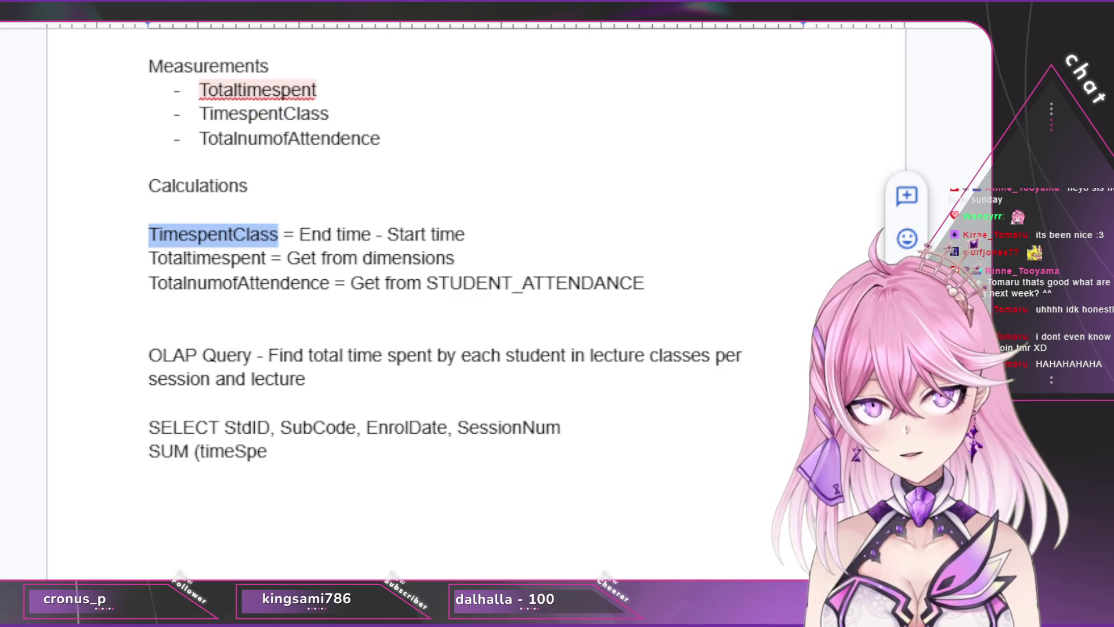
left_click_drag(200, 452, 268, 451)
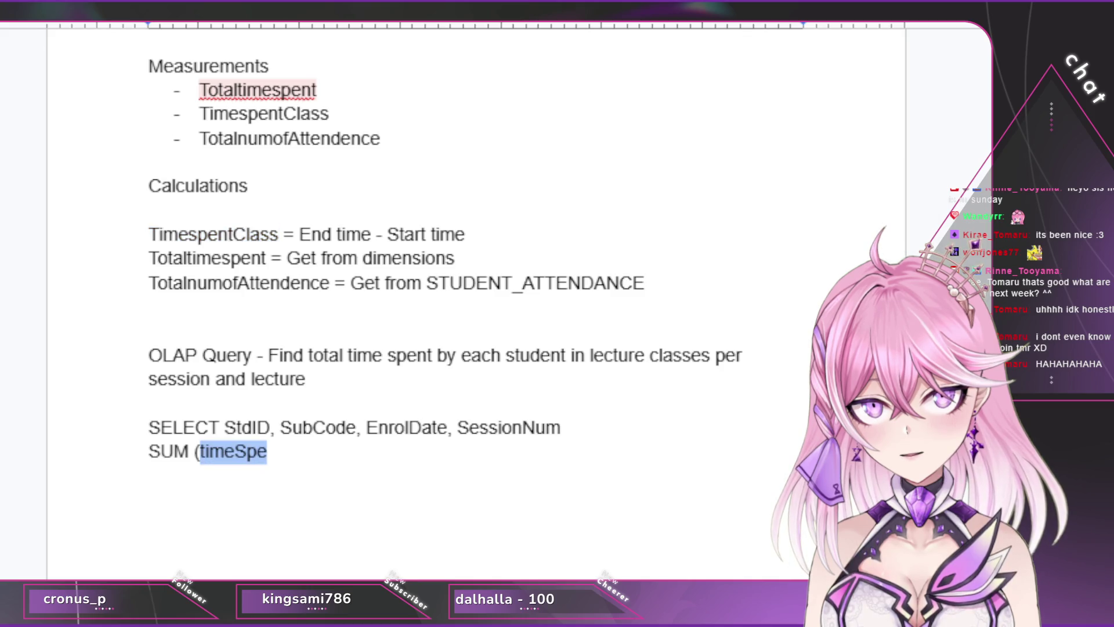
key("ctrl+v")
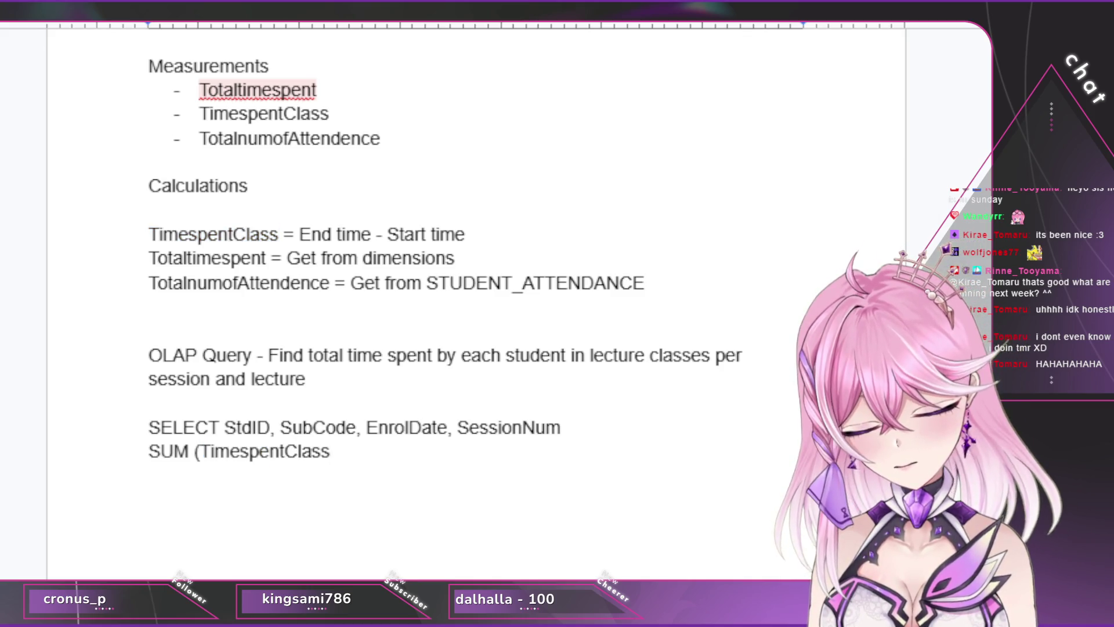
type(")")
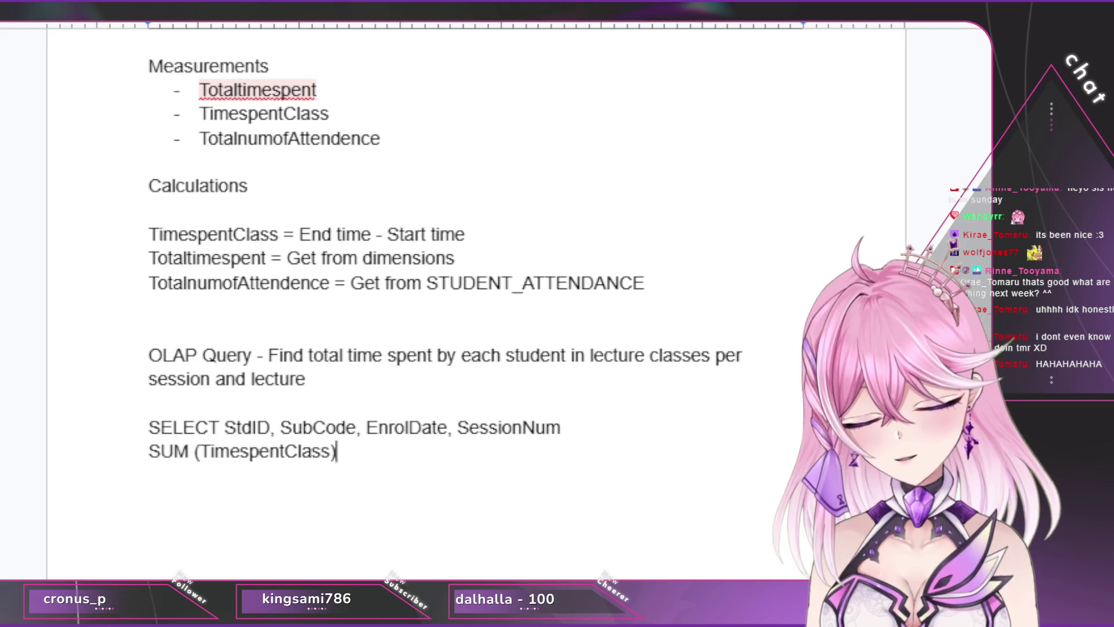
key("Return")
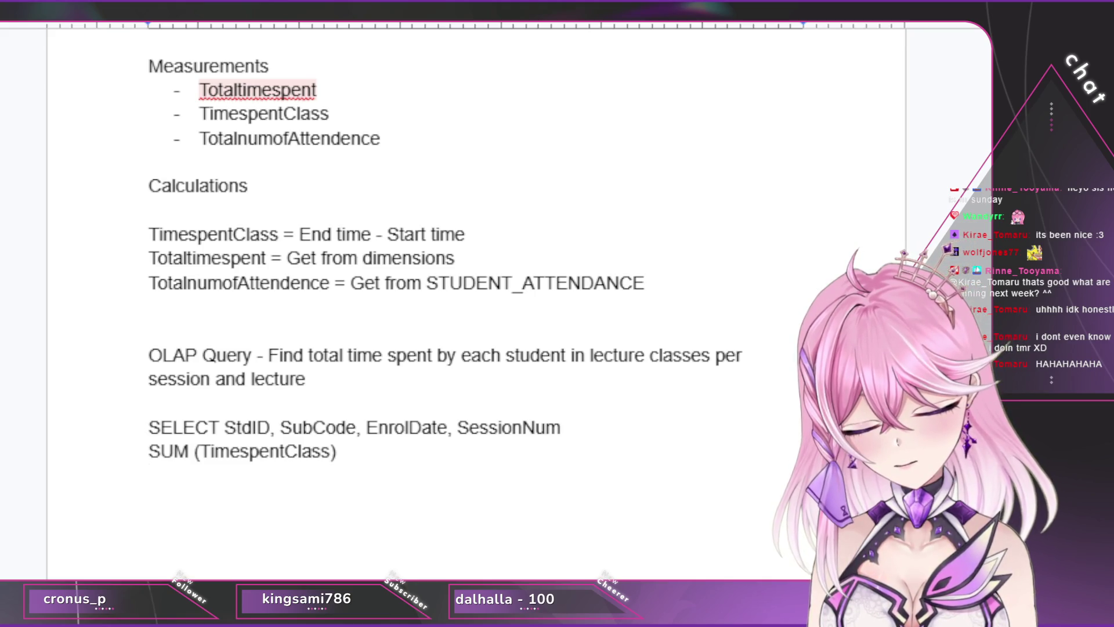
type("From")
key("BackSpace")
key("BackSpace")
key("BackSpace")
type("ROM")
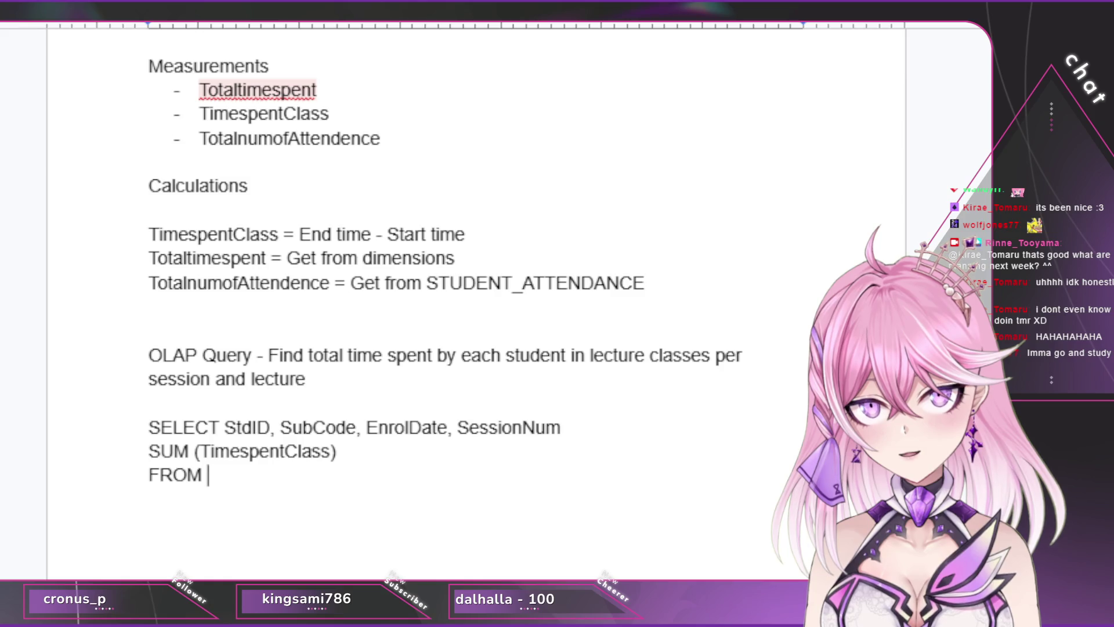
type("LEC")
type("URE_")
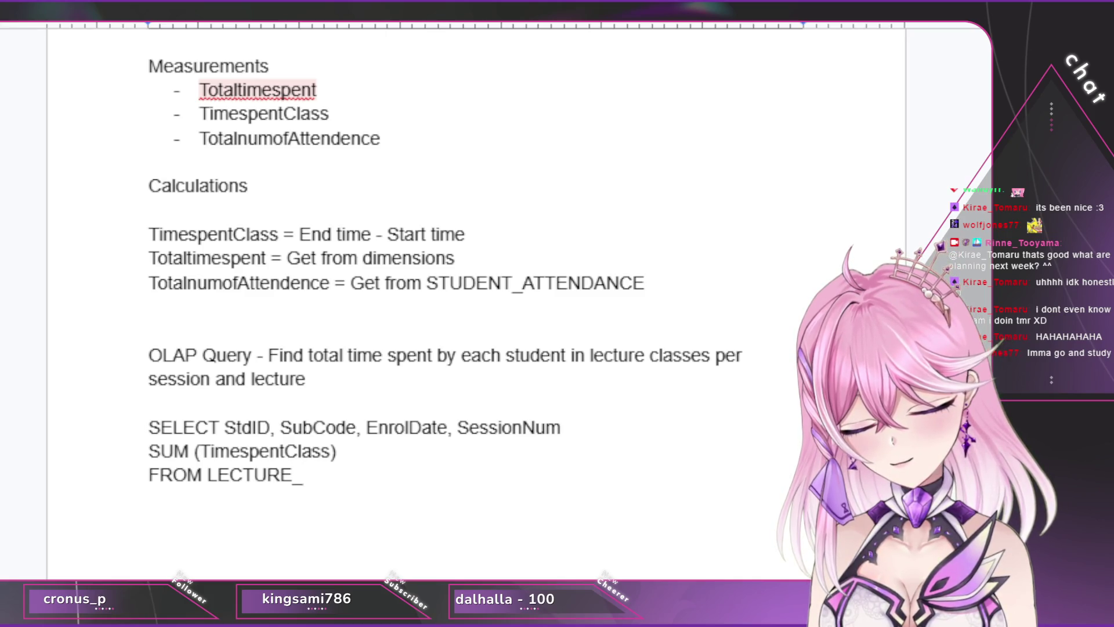
type("ATTENDANCE")
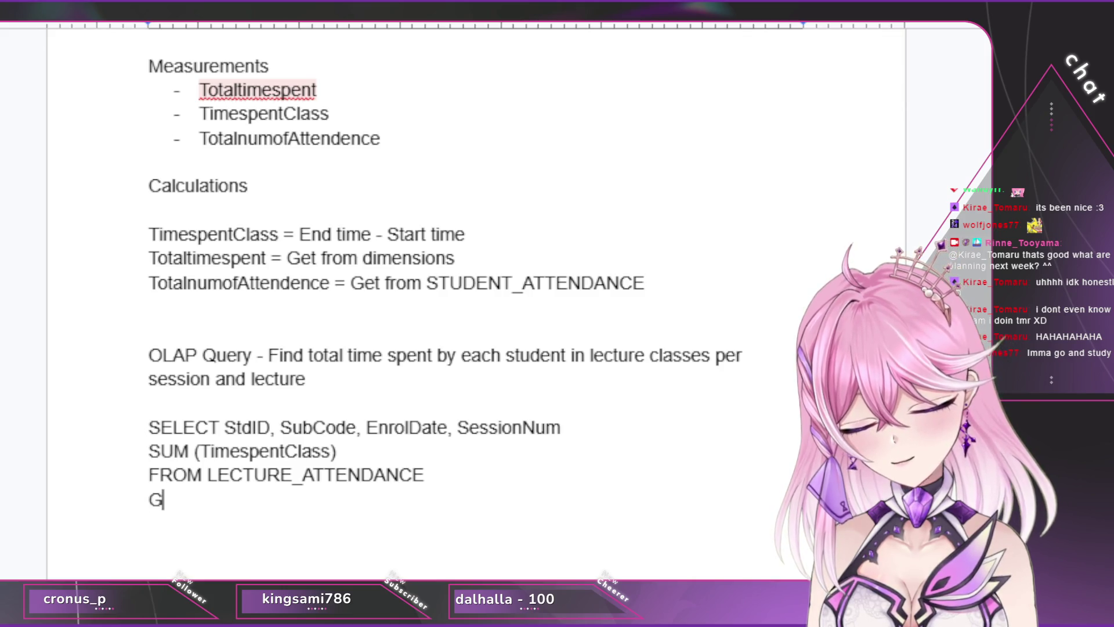
type(" ro")
Complete FROM LECTURE_ATTENDANCE and GROUP BY StdID, SubCode, EnrolDate, SessionNum.
key("BackSpace")
key("BackSpace")
type("ROUPO")
key("BackSpace")
type("BY ")
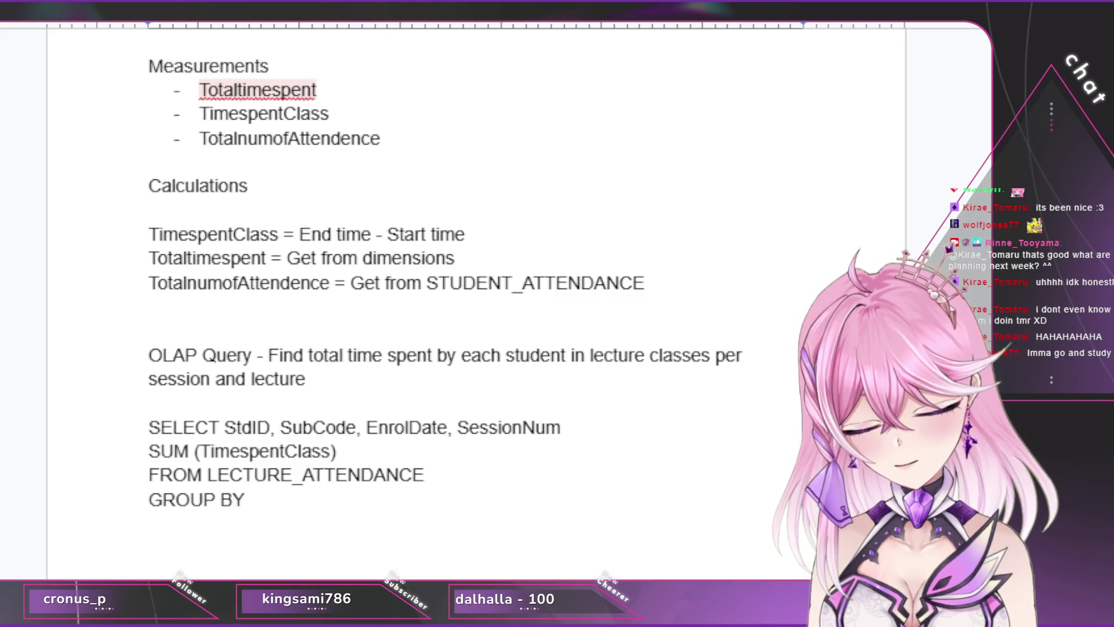
type("StdID, Sub")
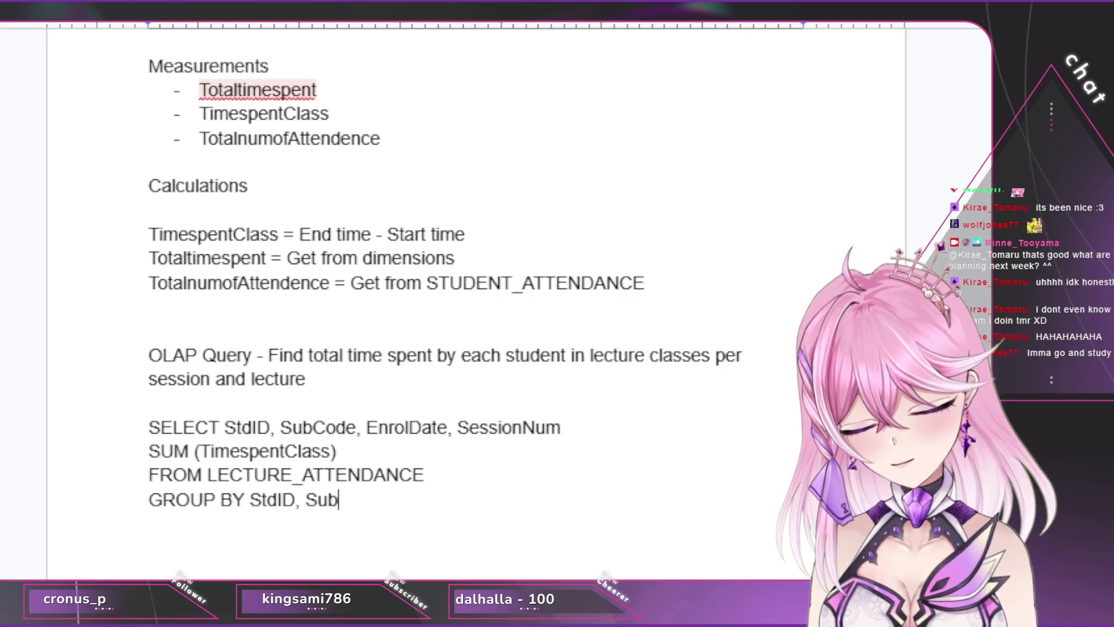
type("Code")
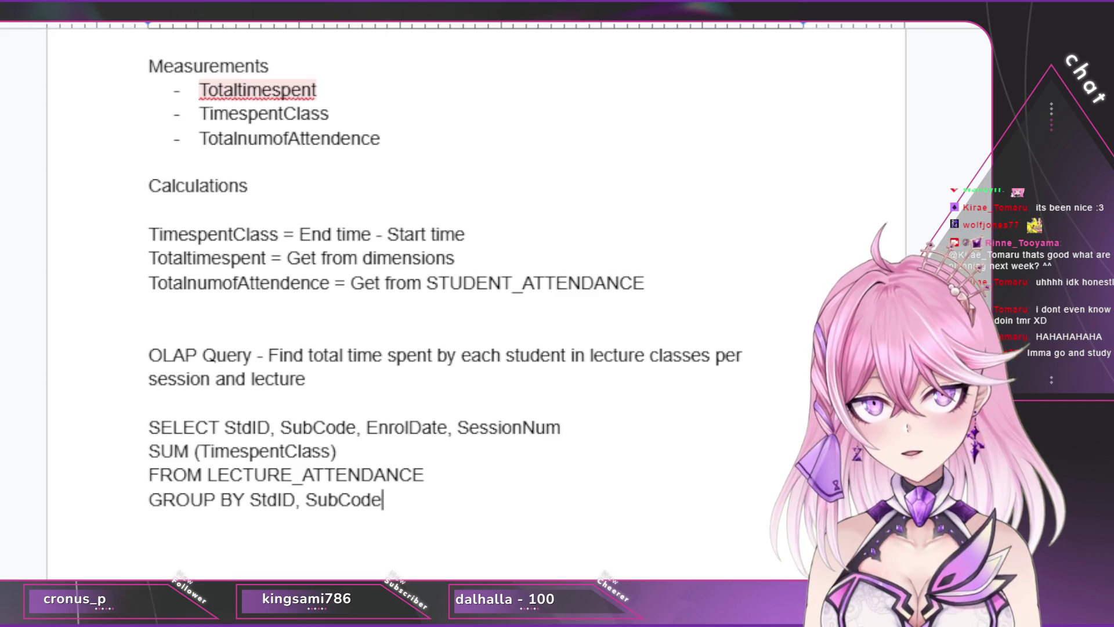
type("Enrol")
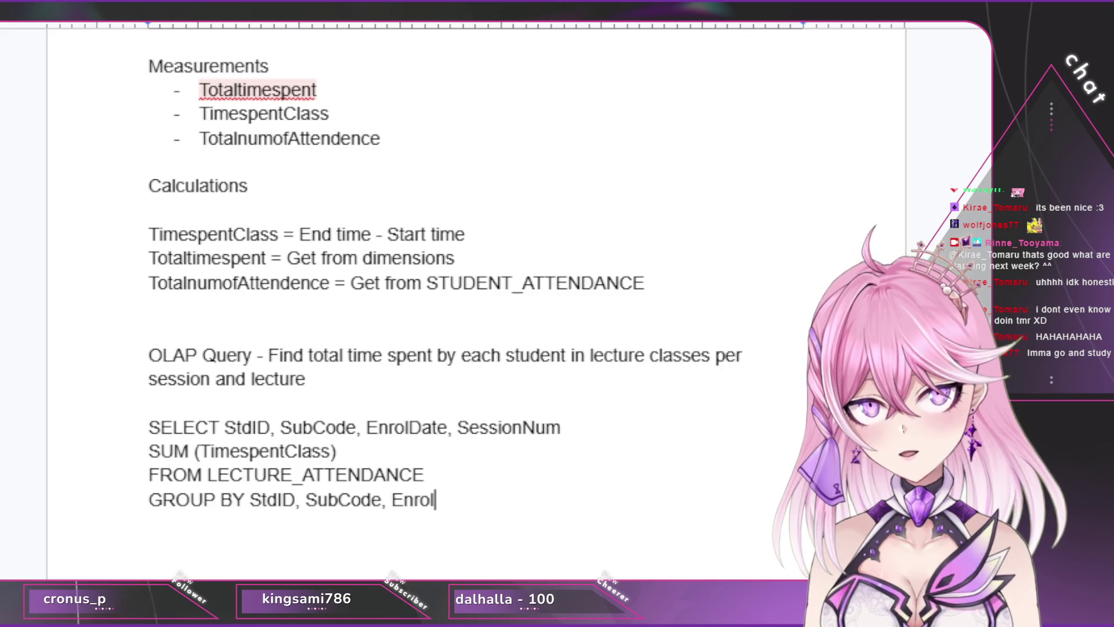
type("Da")
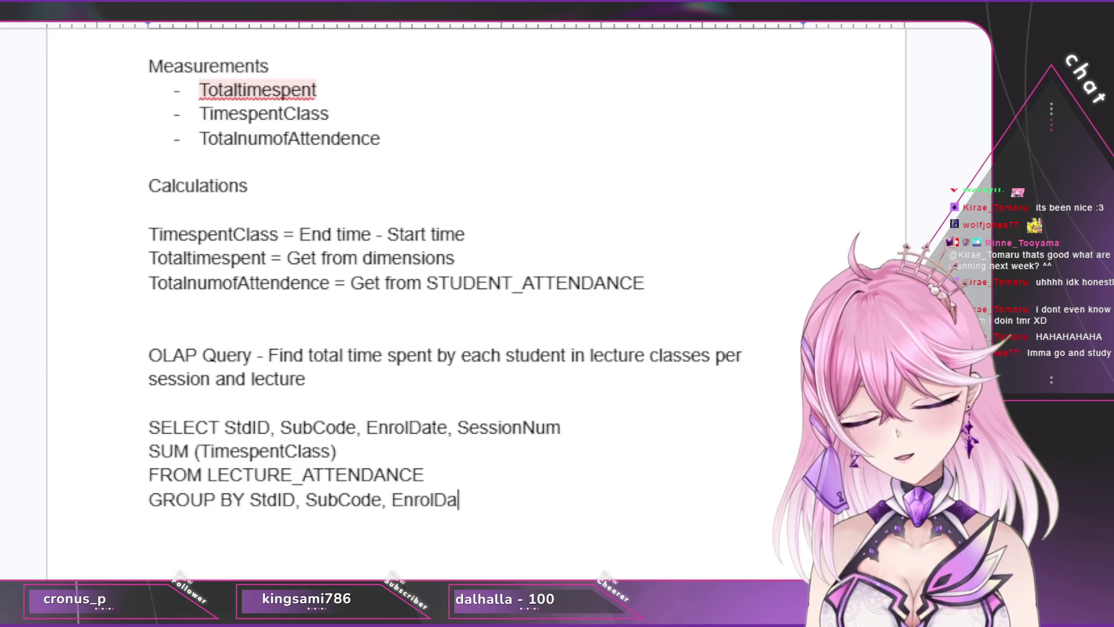
type("te")
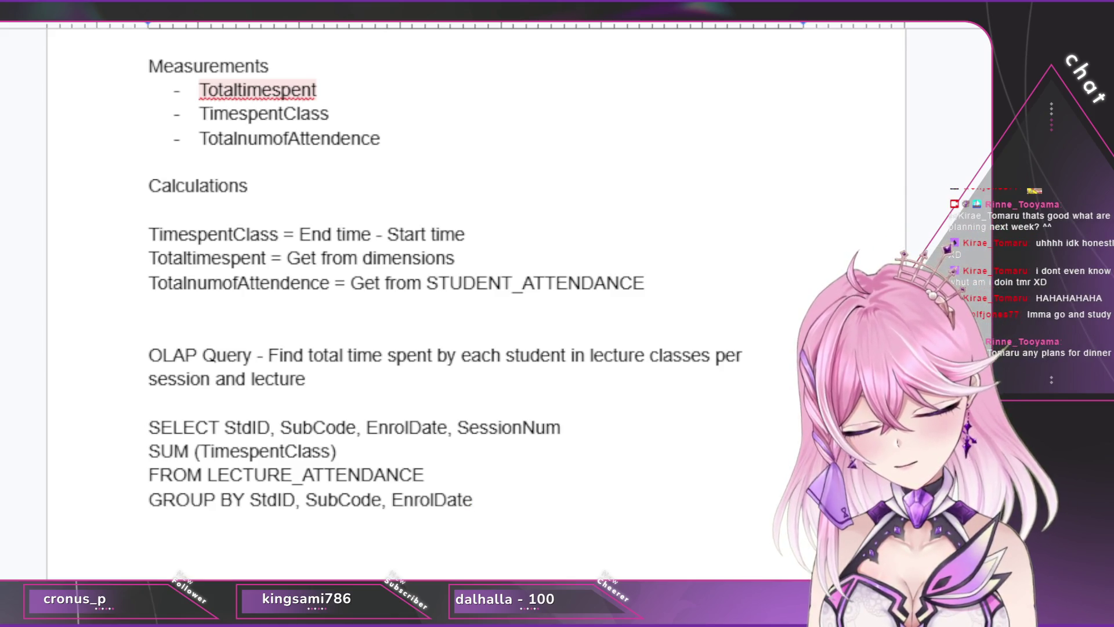
type(", SessionNum")
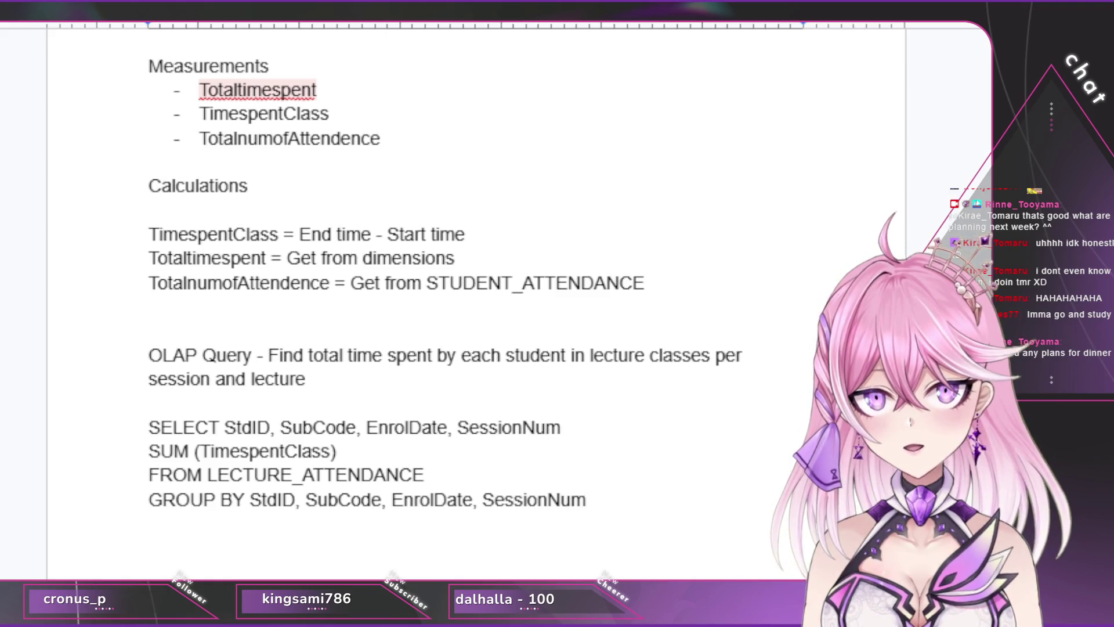
key("Up")
key("Up")
key("Up")
key("Home")
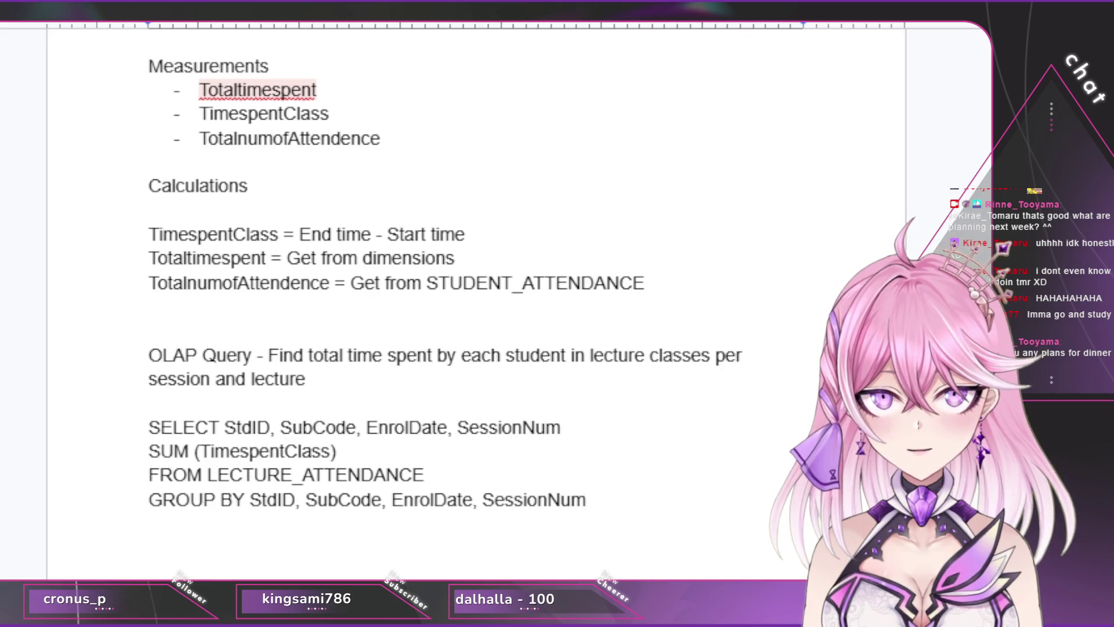
Colour the SELECT and SUM keywords red.
key("shift+Right")
key("shift+Right")
key("shift+Right")
key("shift+Right")
key("shift+Right")
key("shift+Right")
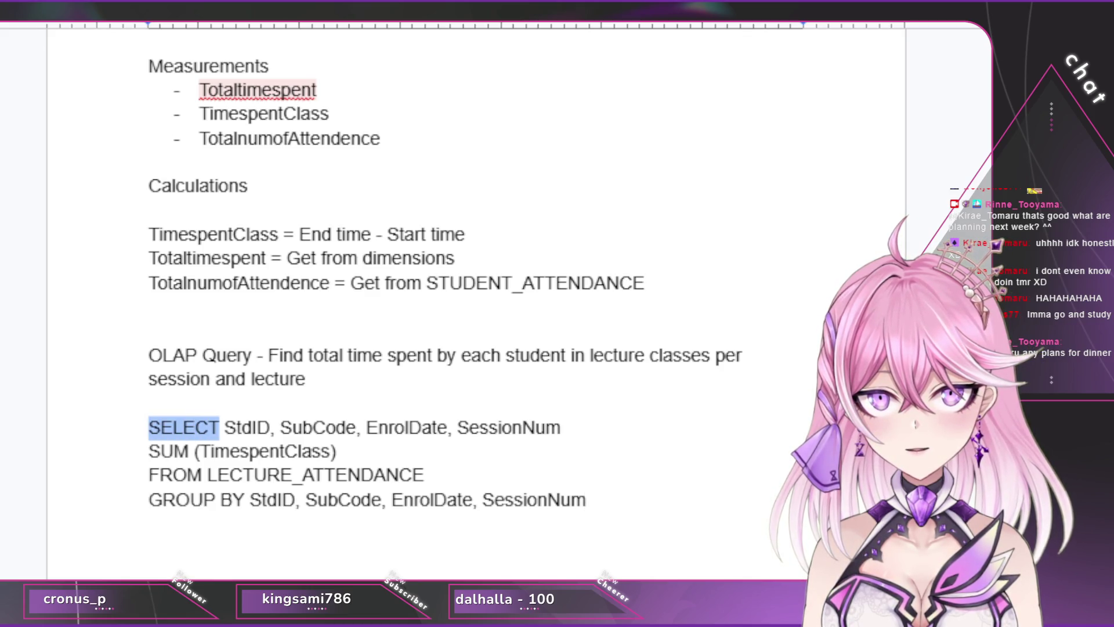
left_click(537, 43)
key("Down")
key("Home")
key("shift+Right")
key("shift+Right")
key("shift+Right")
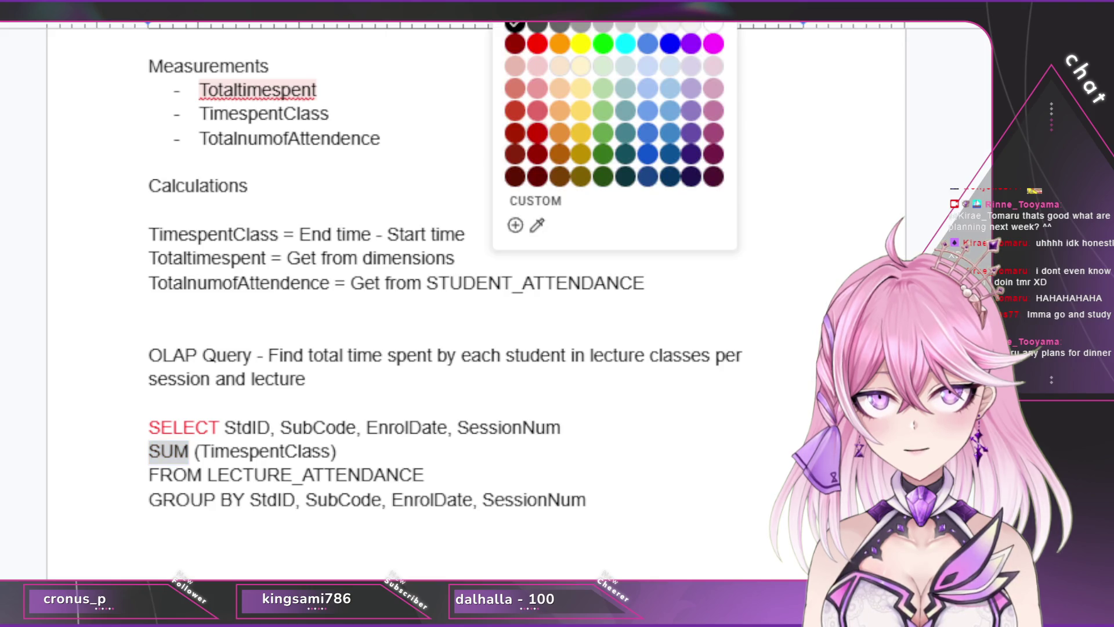
left_click(538, 43)
Colour the FROM keyword red.
key("Down")
key("Home")
key("shift+Right")
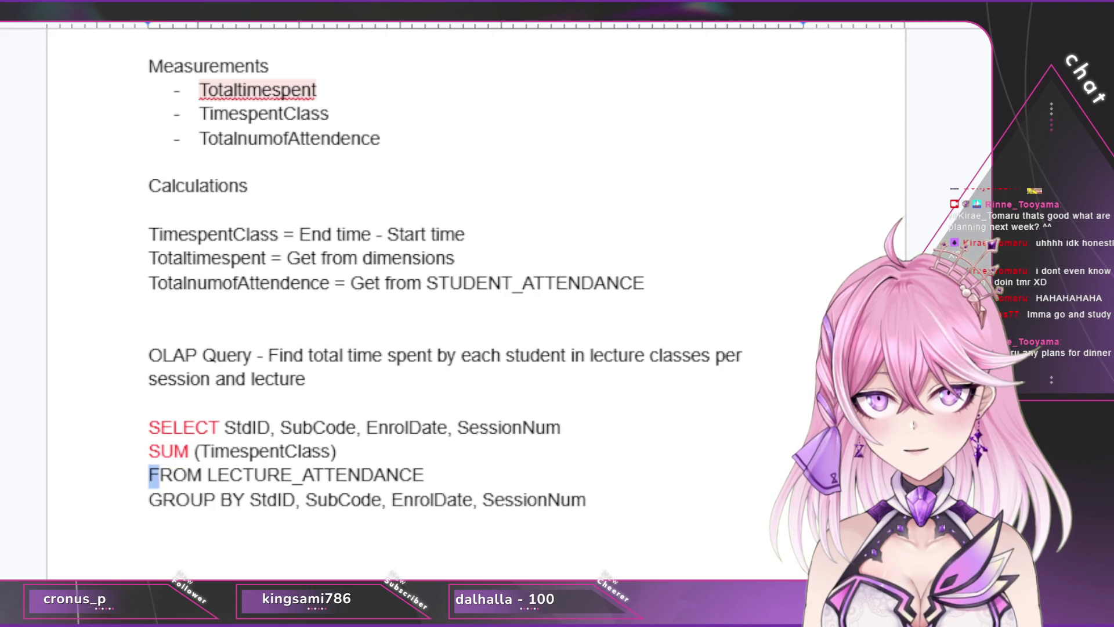
key("shift+Right")
key("shift+Right")
key("shift+Right")
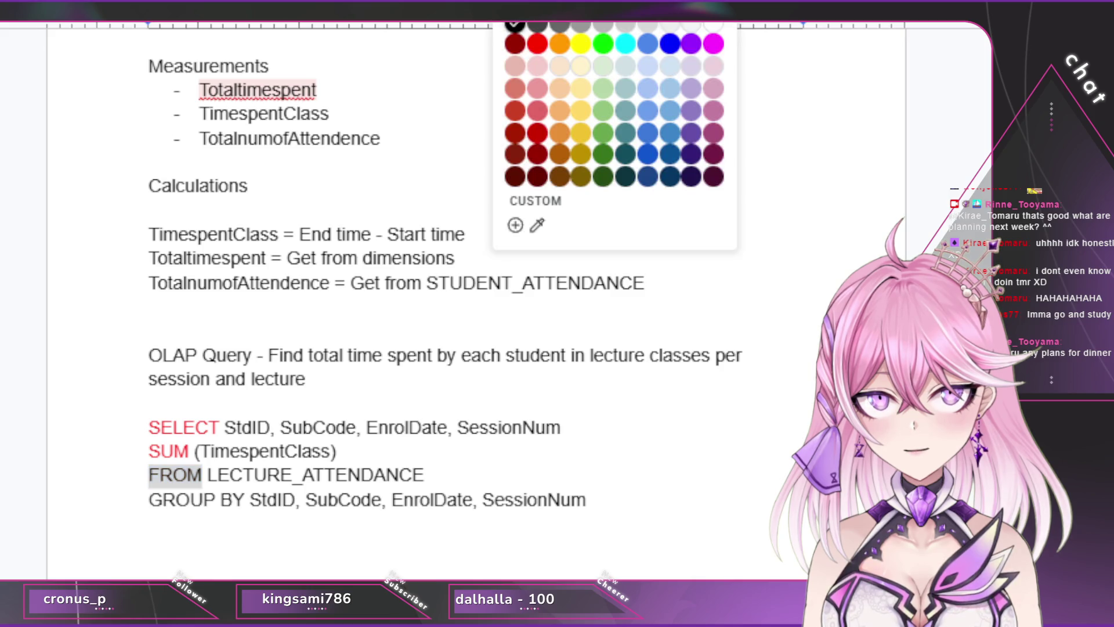
left_click(538, 43)
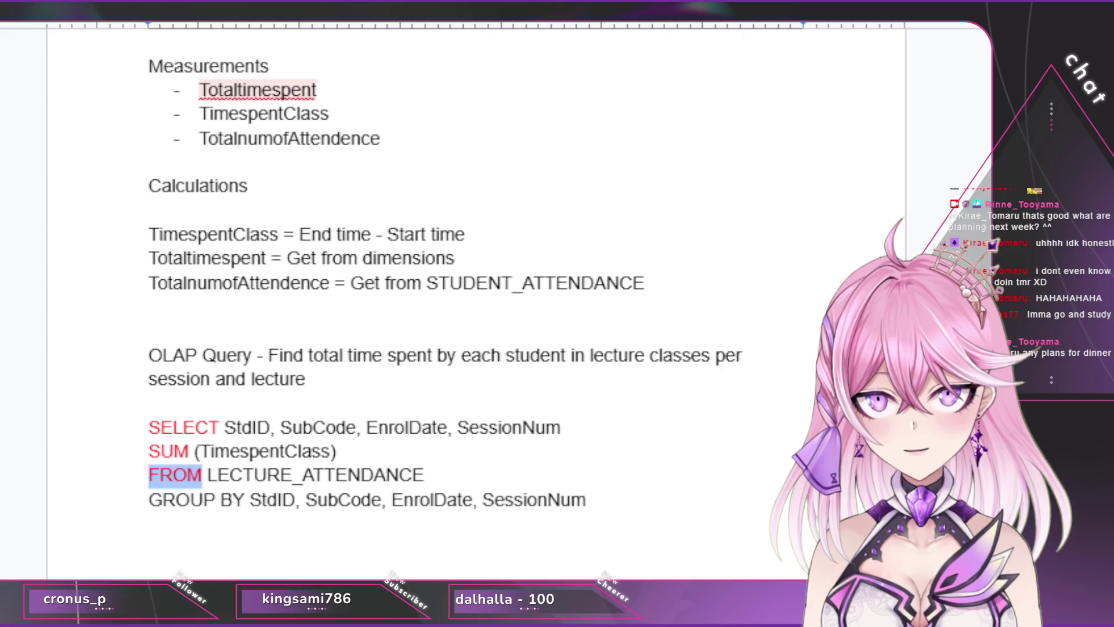
Colour GROUP BY red and add a blank line below the query.
key("Down")
key("Home")
key("ctrl+shift+Right")
key("ctrl+shift+Right")
key("shift+Right")
key("shift+Left")
left_click(514, 21)
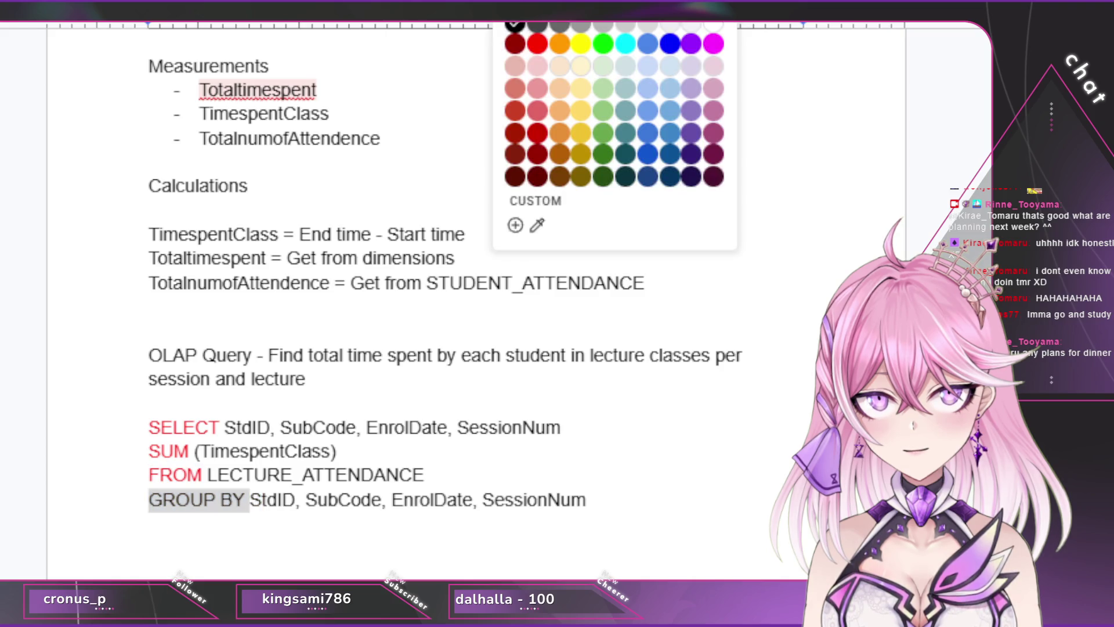
left_click(537, 43)
key("Down")
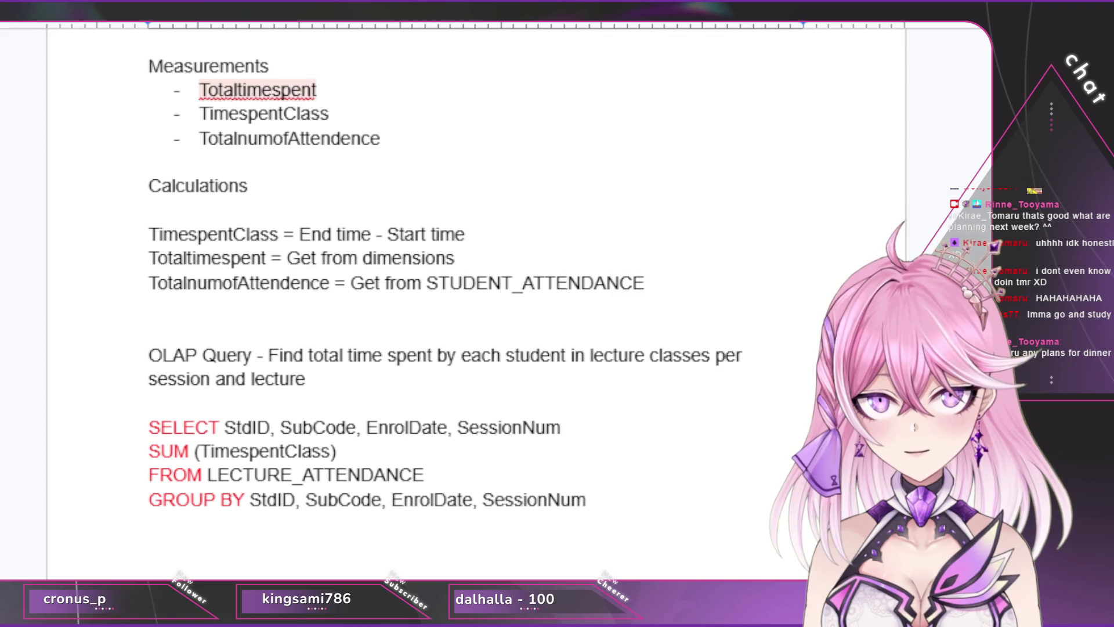
key("Return")
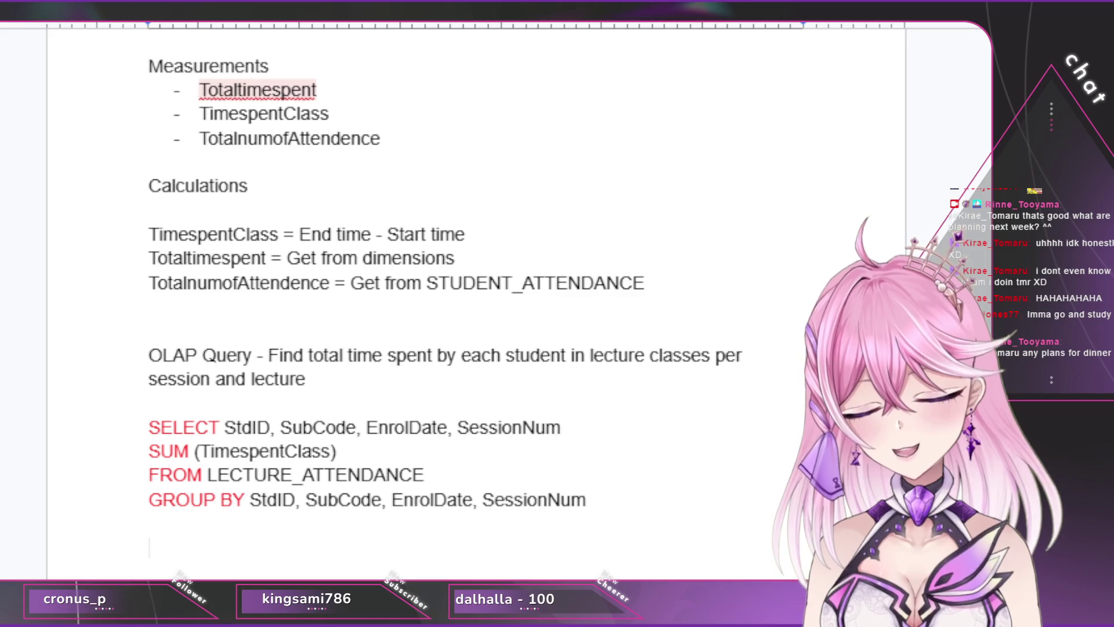
scroll(462, 296, "up", 5)
scroll(436, 304, "up", 5)
scroll(435, 305, "up", 5)
scroll(435, 305, "down", 5)
scroll(436, 305, "down", 5)
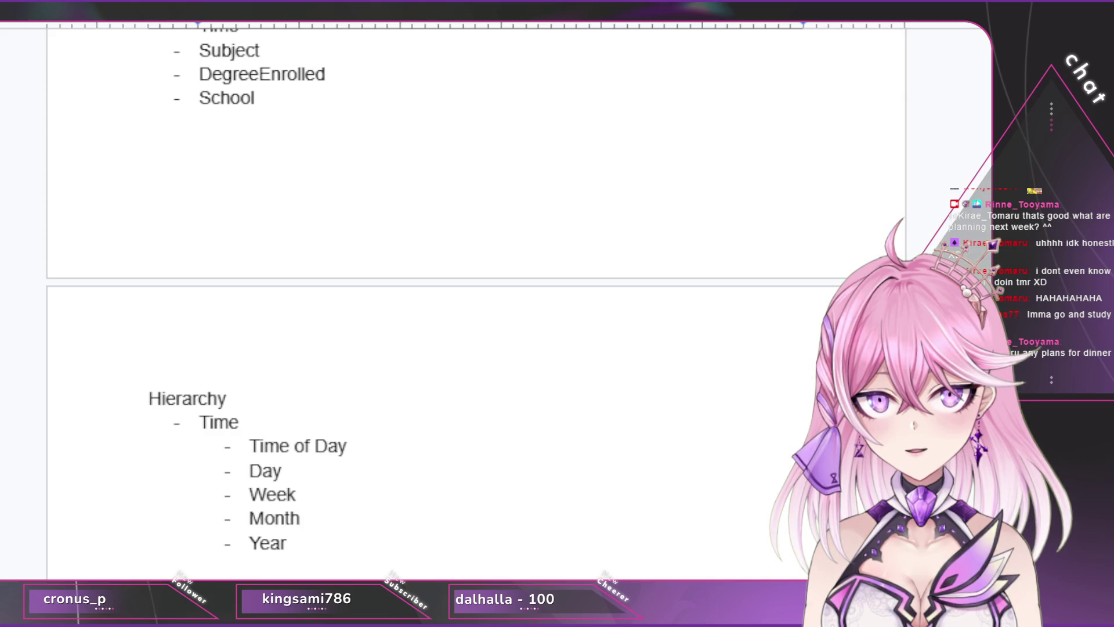
left_click(545, 10)
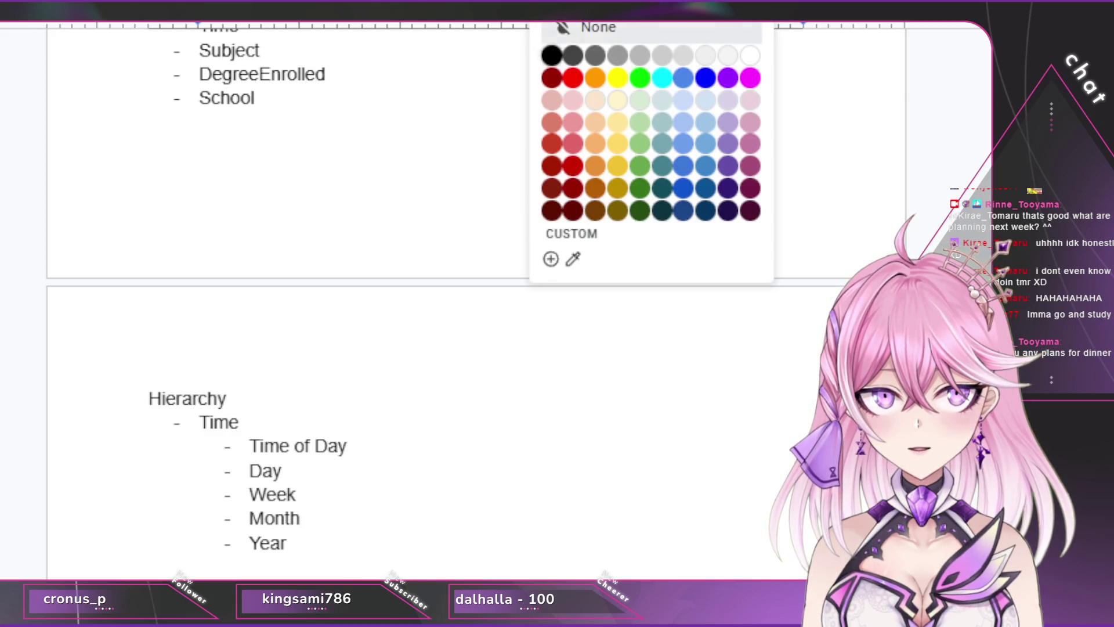
key("Escape")
scroll(435, 305, "up", 3)
scroll(435, 304, "up", 2)
scroll(436, 305, "up", 5)
scroll(436, 305, "up", 3)
scroll(435, 304, "up", 3)
scroll(435, 306, "up", 3)
scroll(471, 304, "down", 10)
scroll(470, 305, "down", 10)
scroll(470, 305, "down", 5)
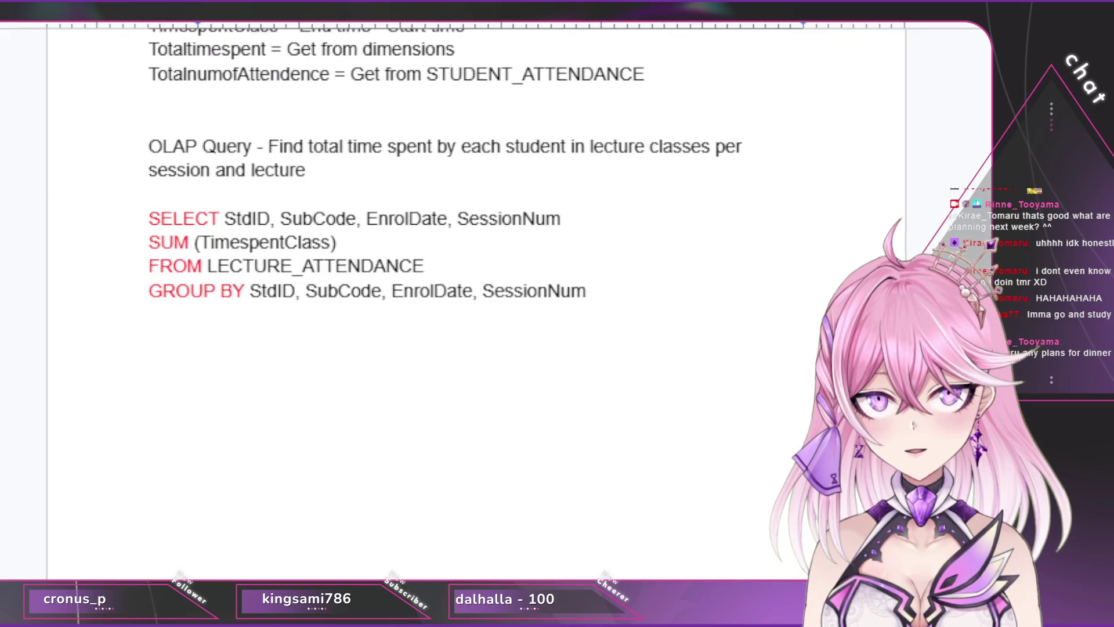
Start a new line below the query for Qn4:, cancelling an accidental @ mention.
key("Return")
key("Return")
key("Return")
key("Return")
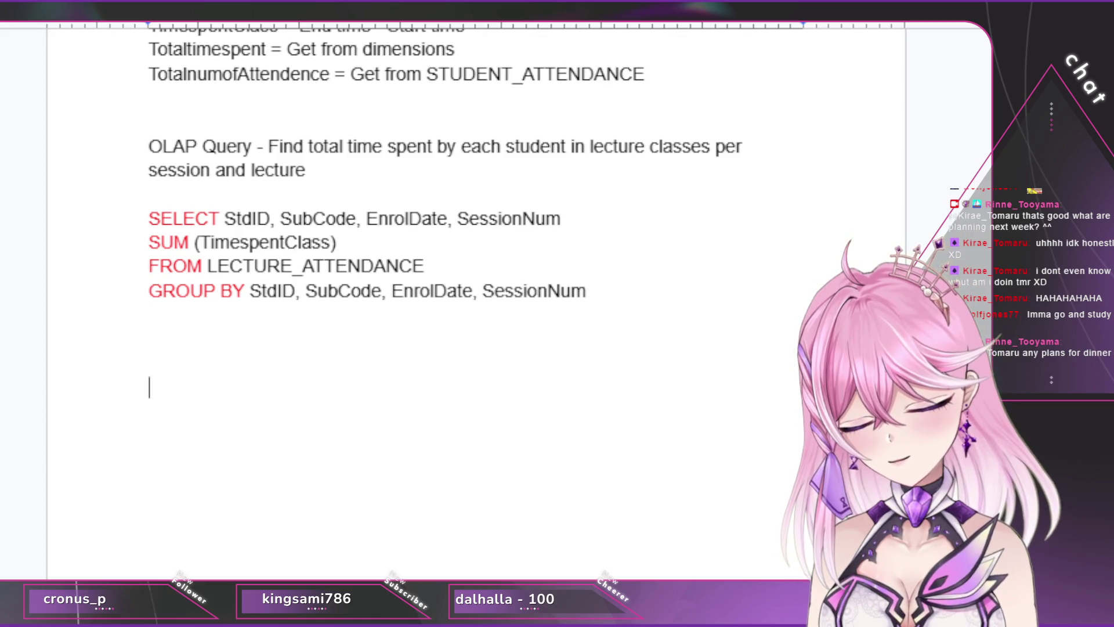
type("@")
key("BackSpace")
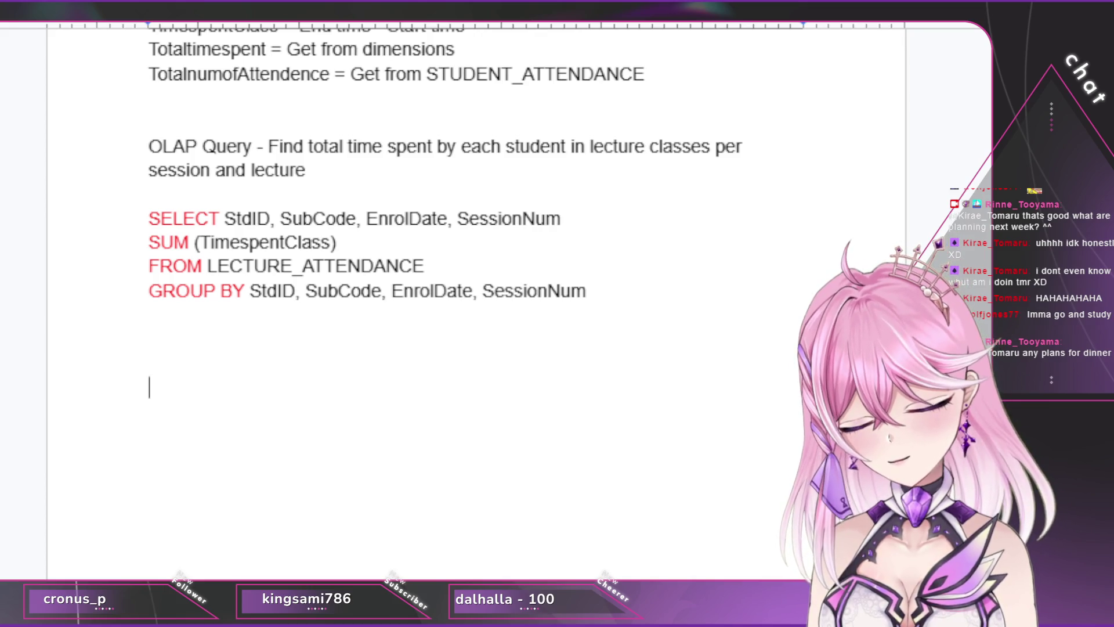
type("Qn")
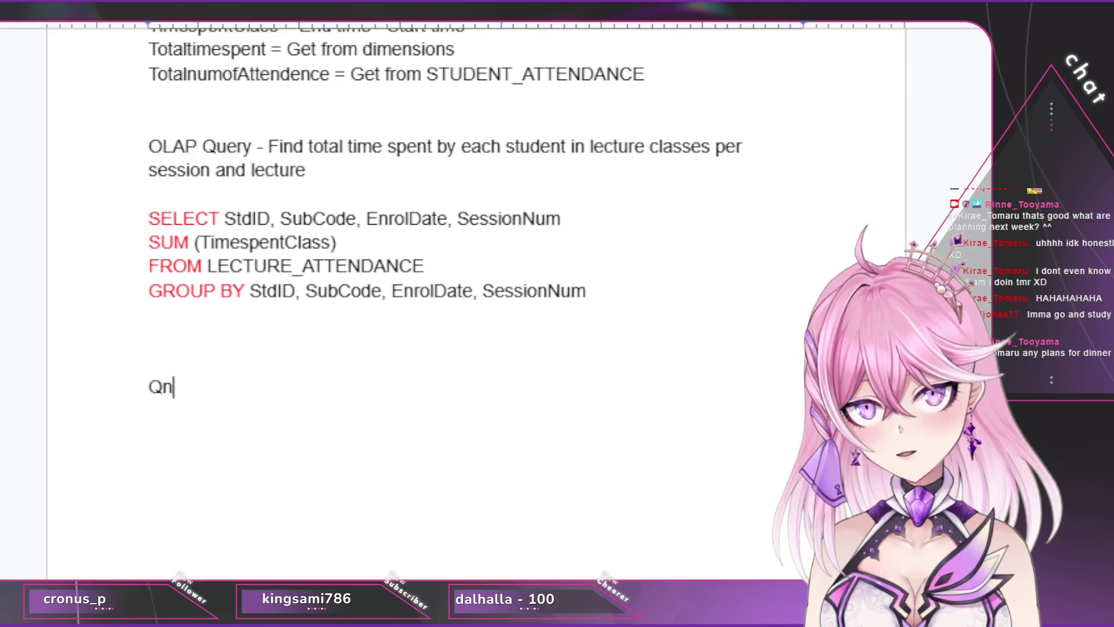
type("4:")
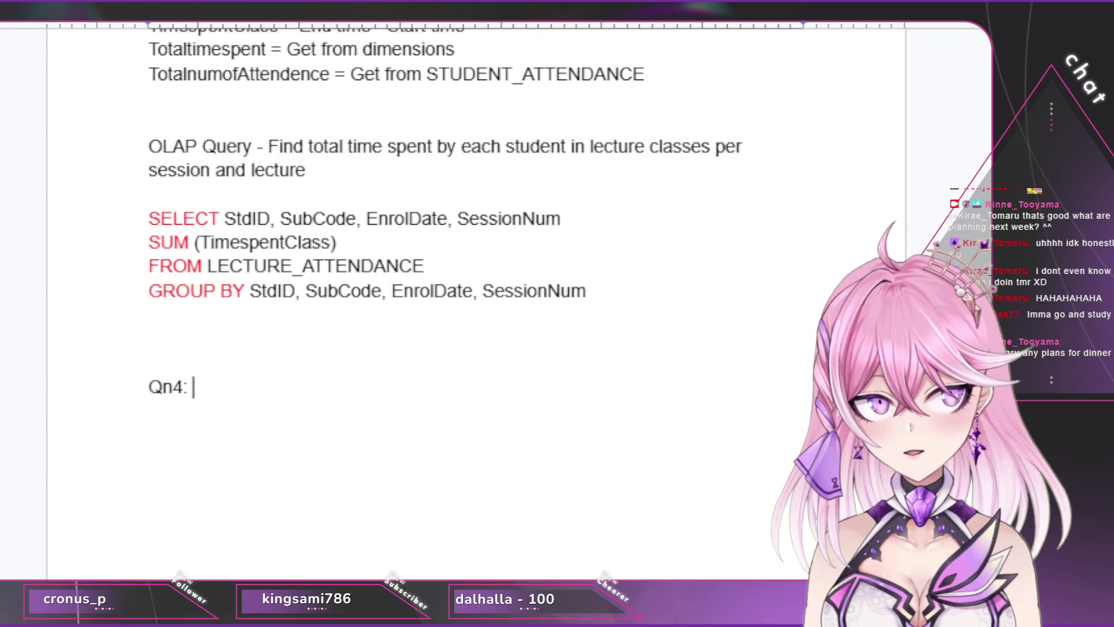
Leave blank lines beneath the Qn4: heading for its answer.
key("Return")
key("Return")
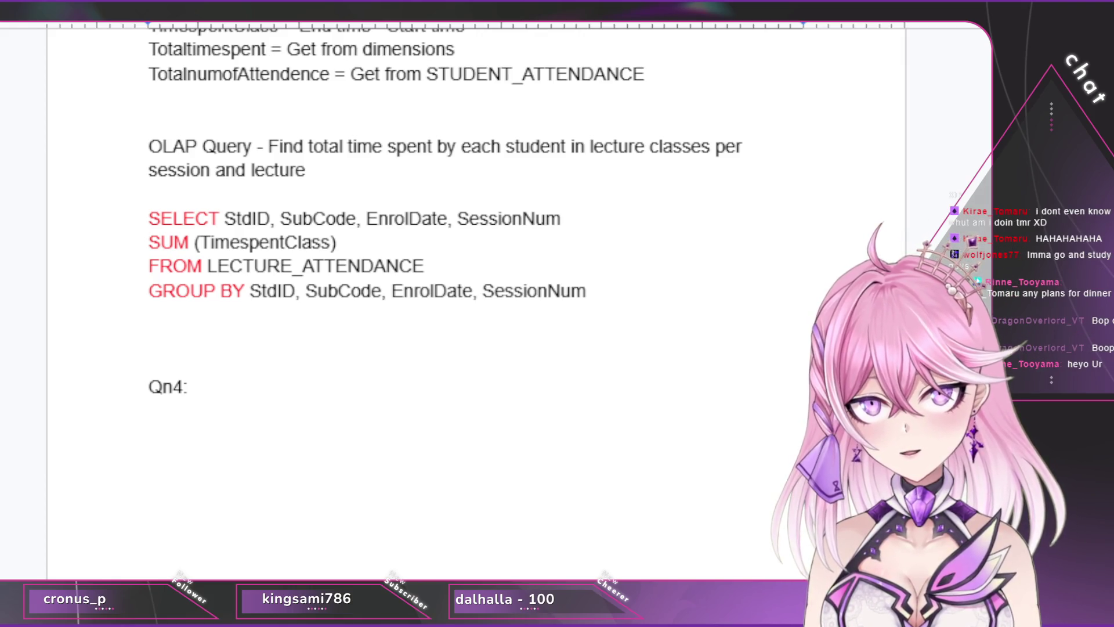
key("Return")
key("Return")
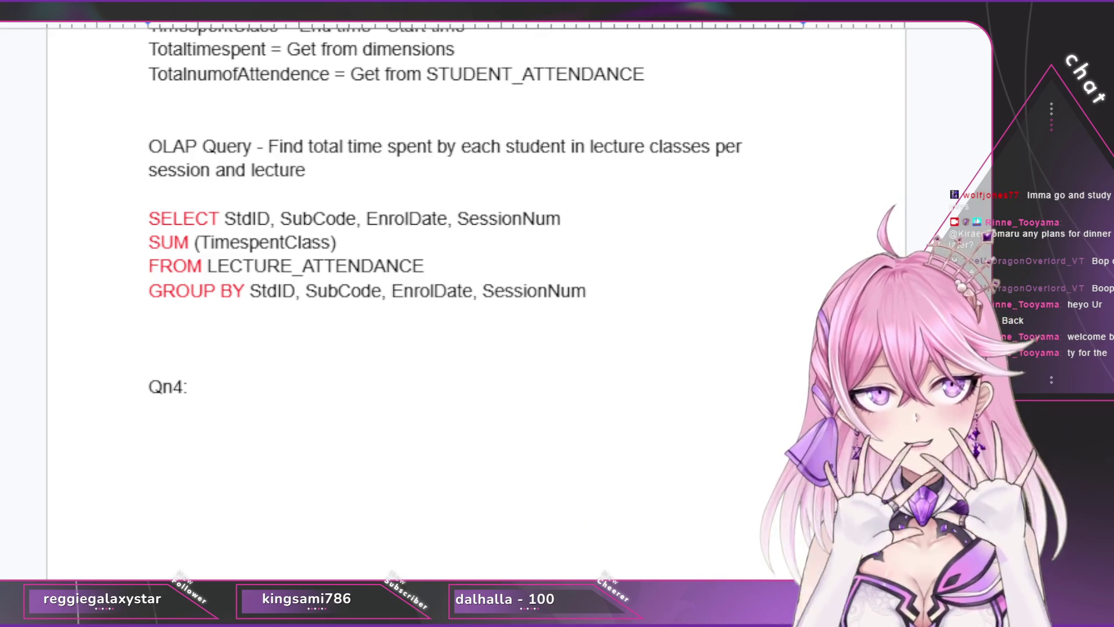
key("BackSpace")
key("BackSpace")
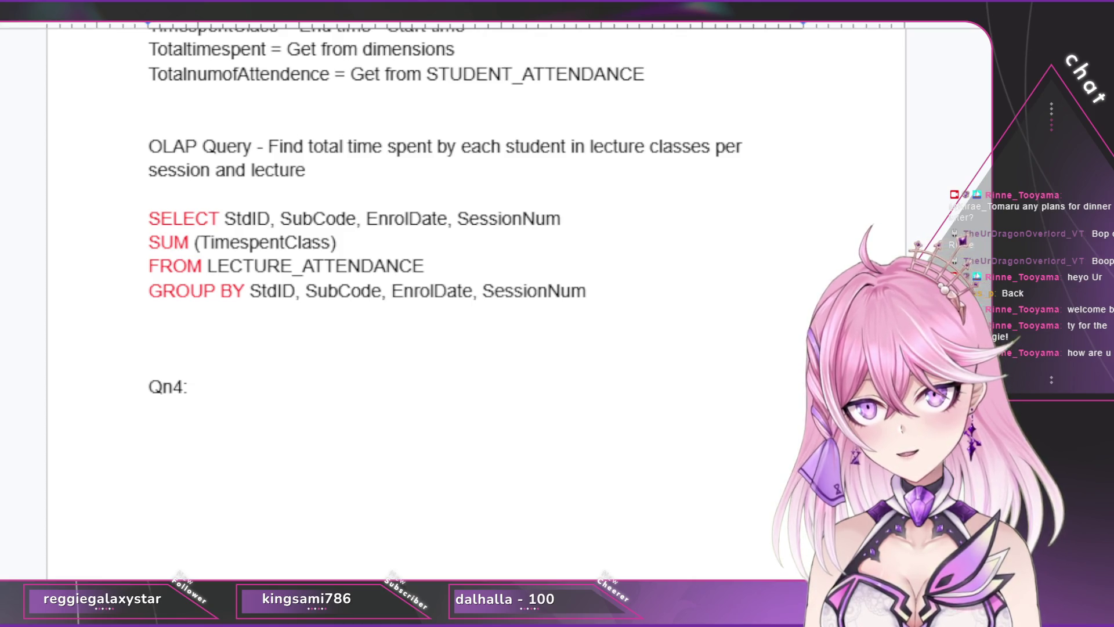
key("Return")
key("Return")
key("Return")
key("BackSpace")
key("BackSpace")
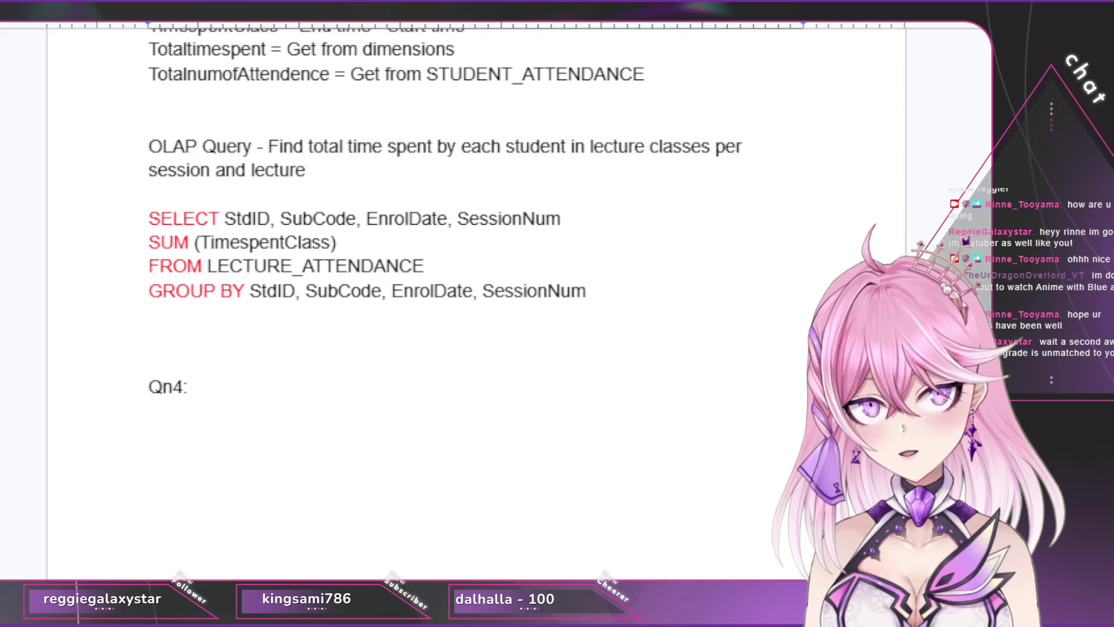
key("Return")
key("Return")
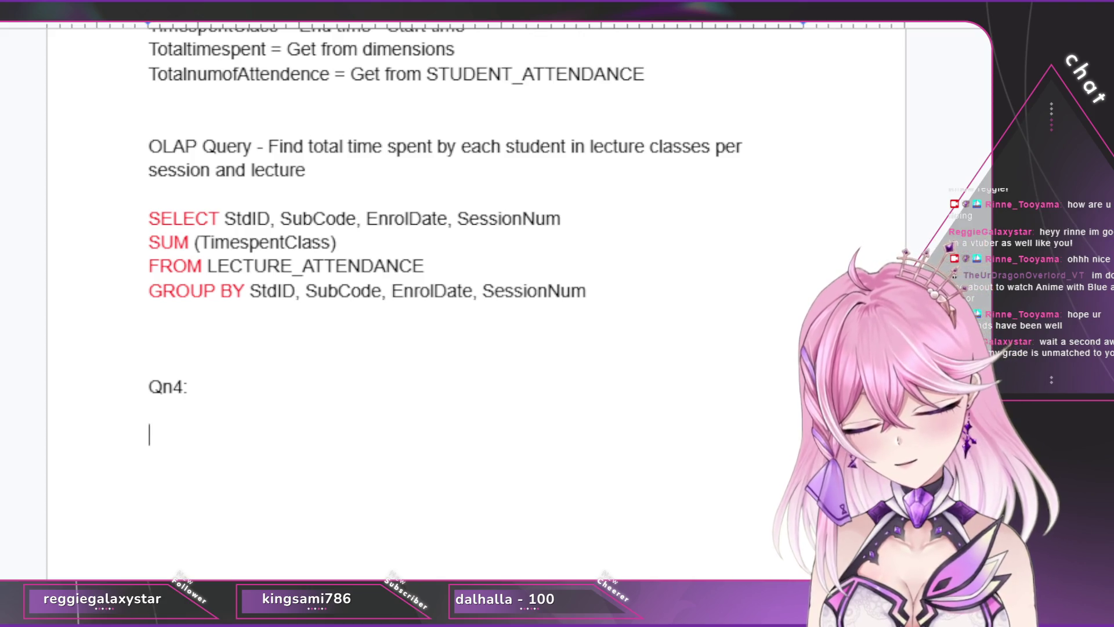
type("HQL statements")
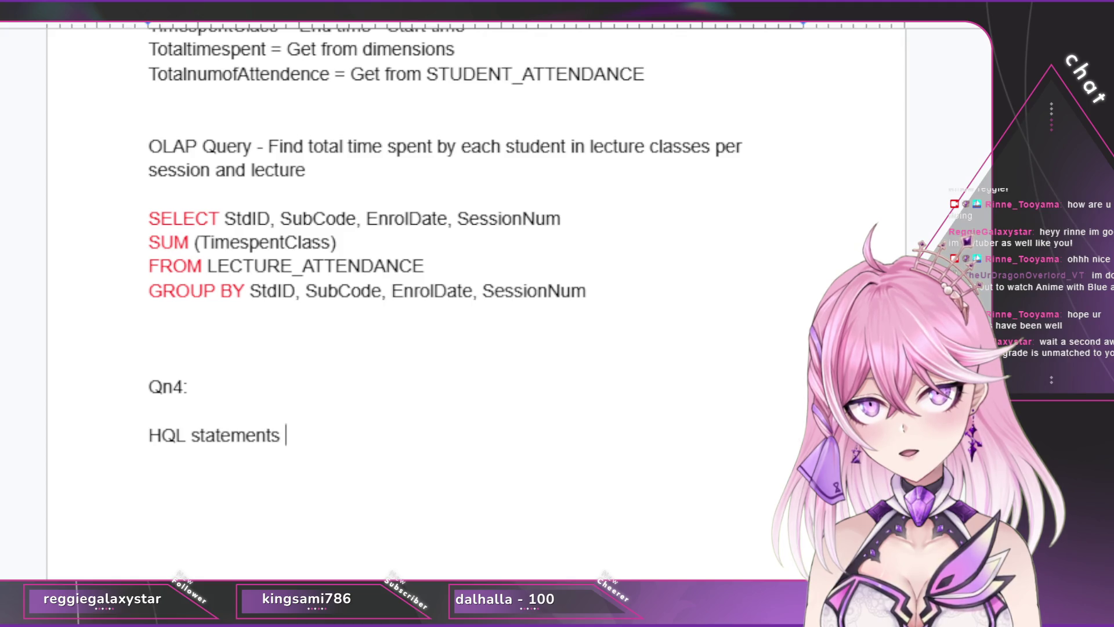
Leave a blank line after 'HQL statements' and begin the CREATE keyword, fixing a typo.
key("Return")
key("Return")
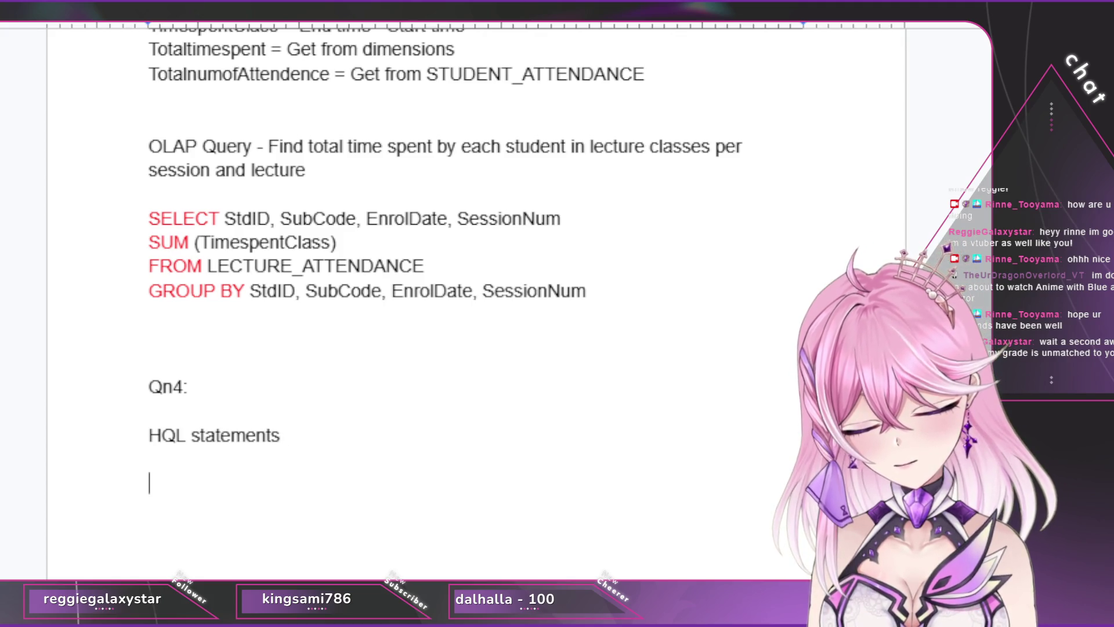
type("CREATR")
key("BackSpace")
type("E")
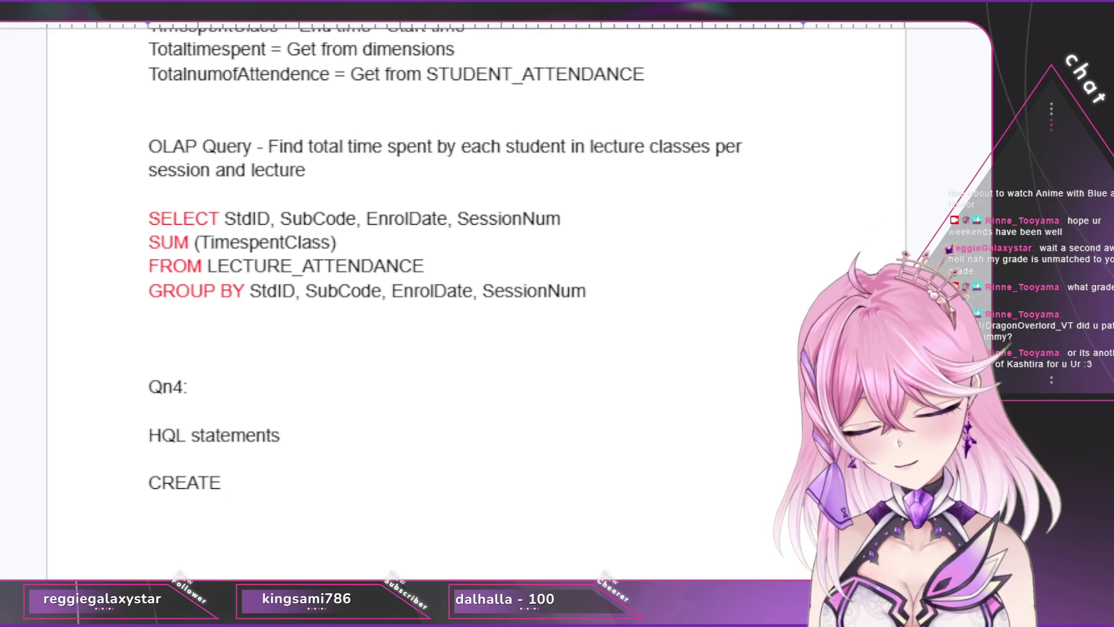
type("TABle")
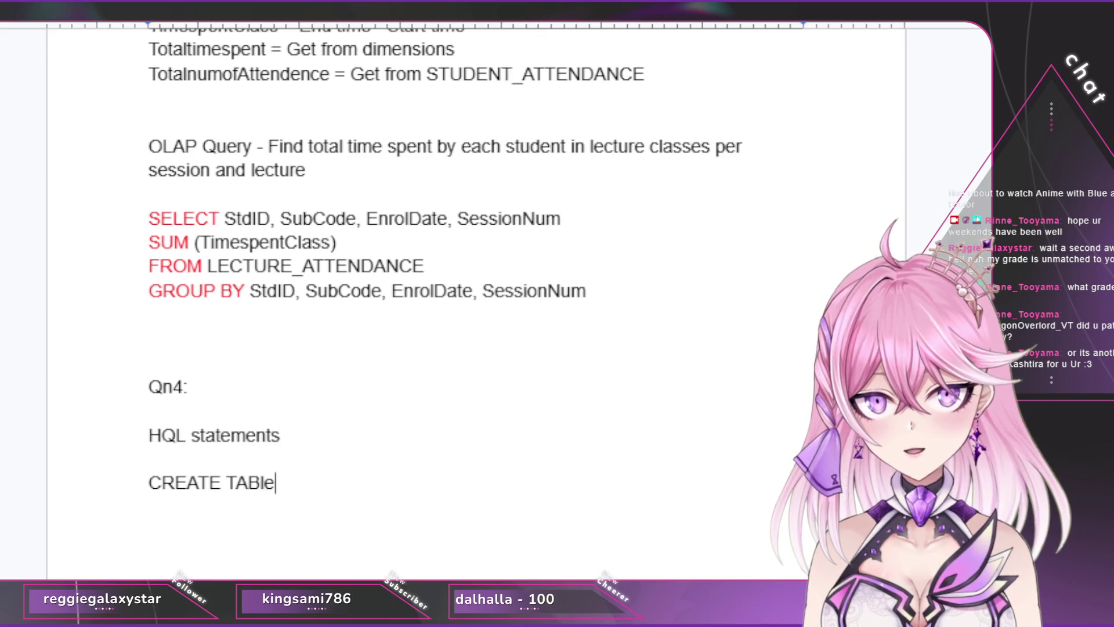
Finish the line as 'CREATE TABLE DRIVER (' and add blank lines pushing Qn4 down.
key("BackSpace")
key("BackSpace")
type("LE ")
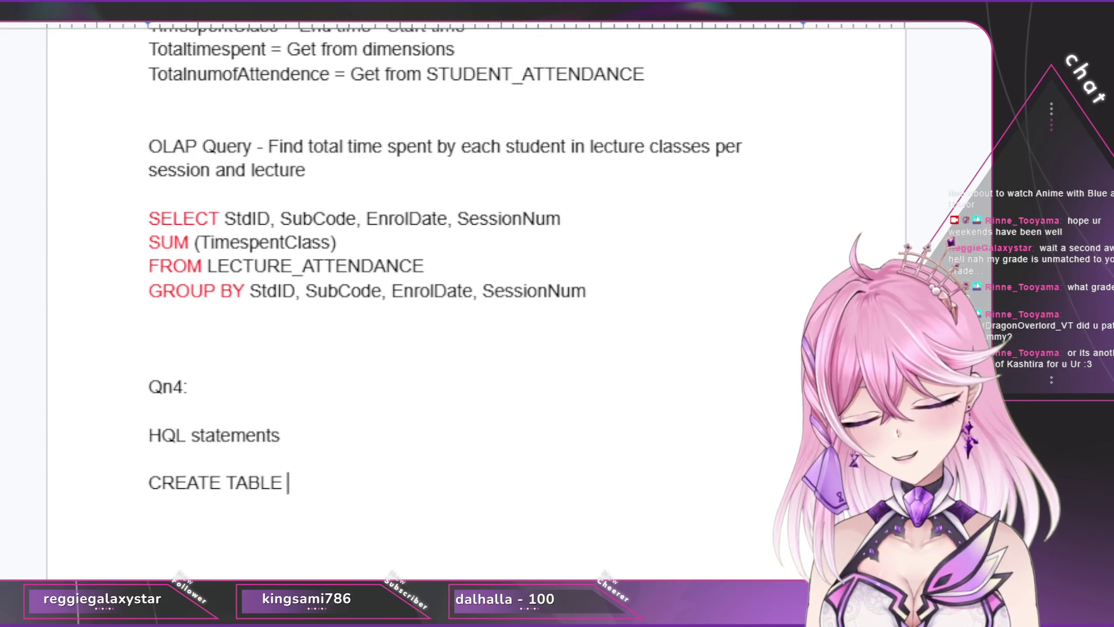
type("DRI")
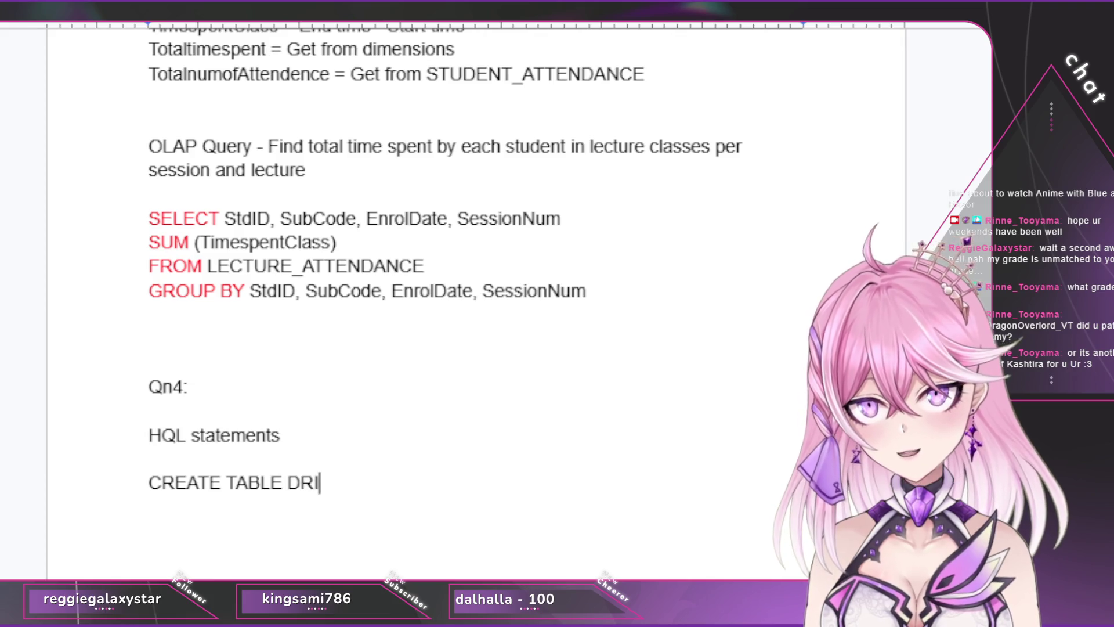
type("VER")
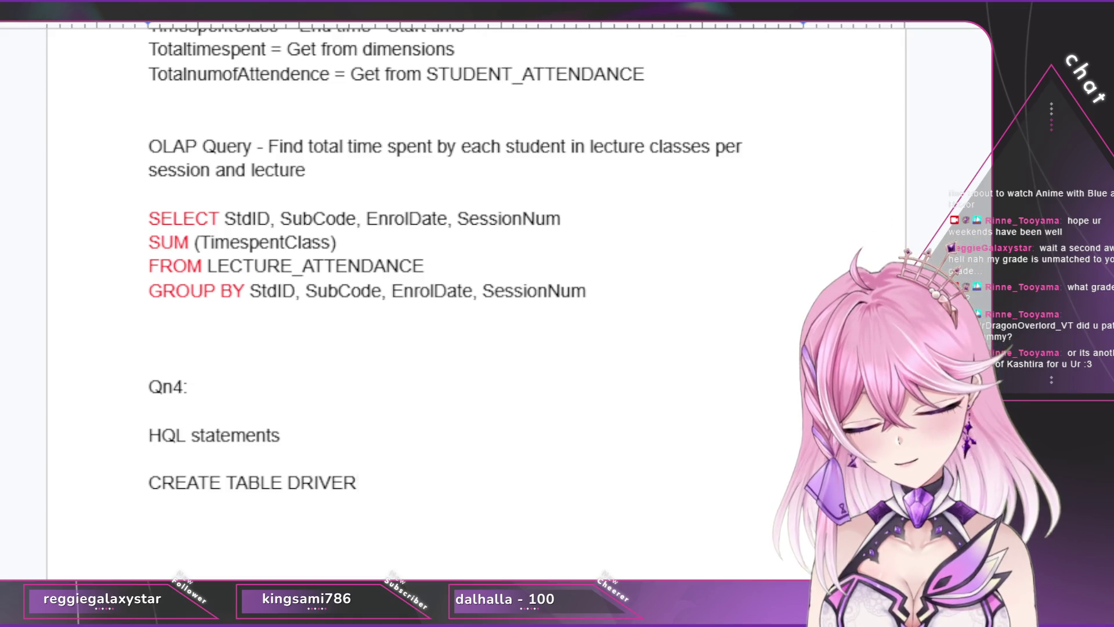
type("(")
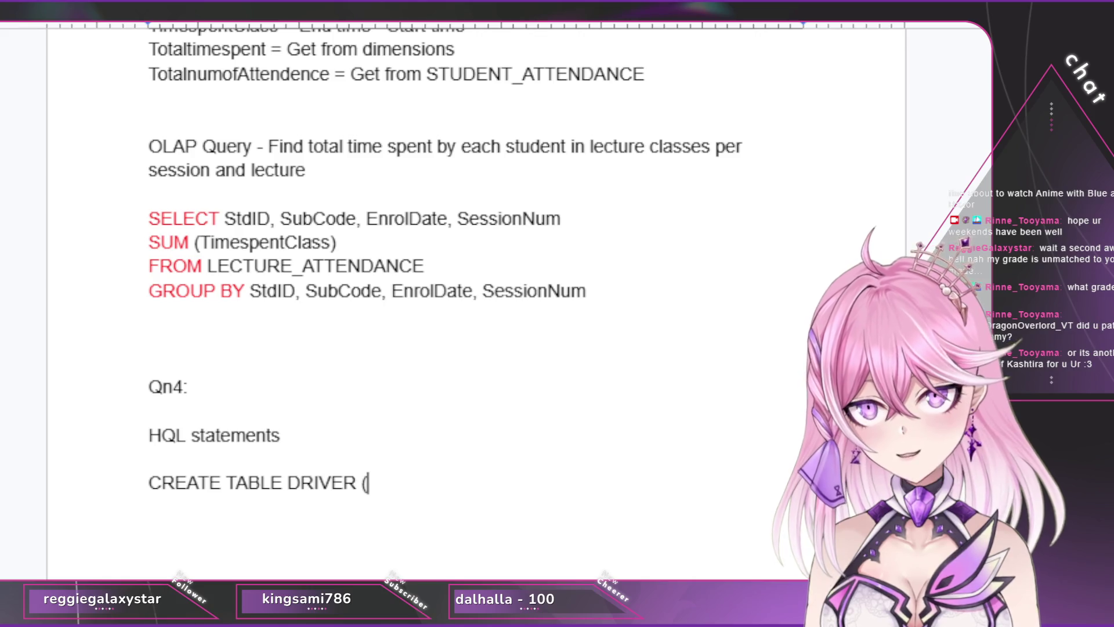
key("Return")
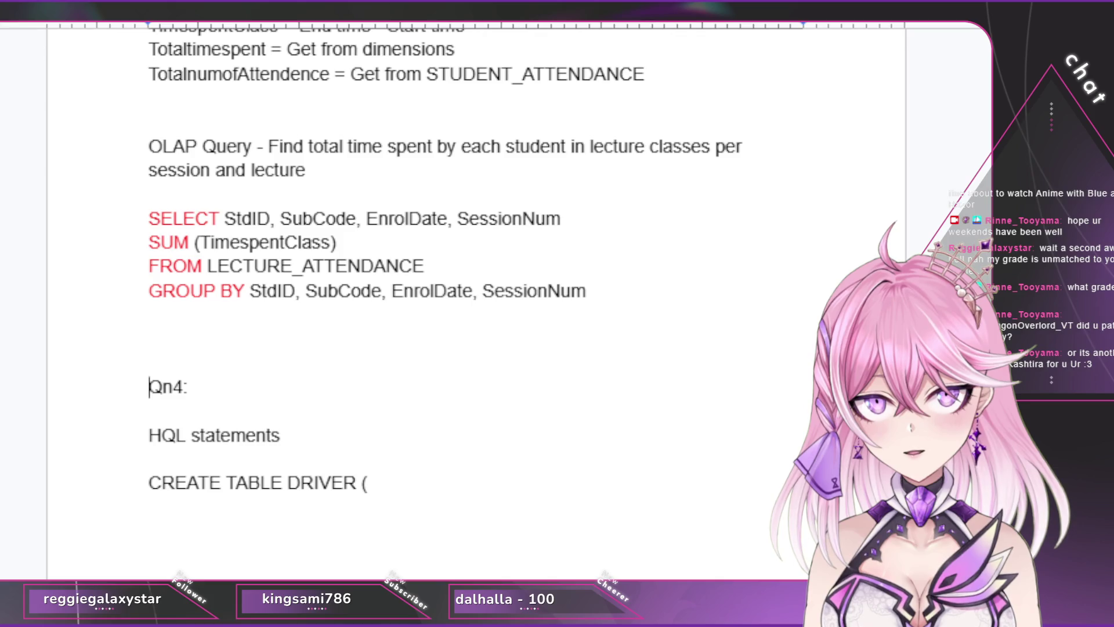
key("Return")
key("Return")
key("Return")
key("Return")
key("Return")
key("Return")
key("Return")
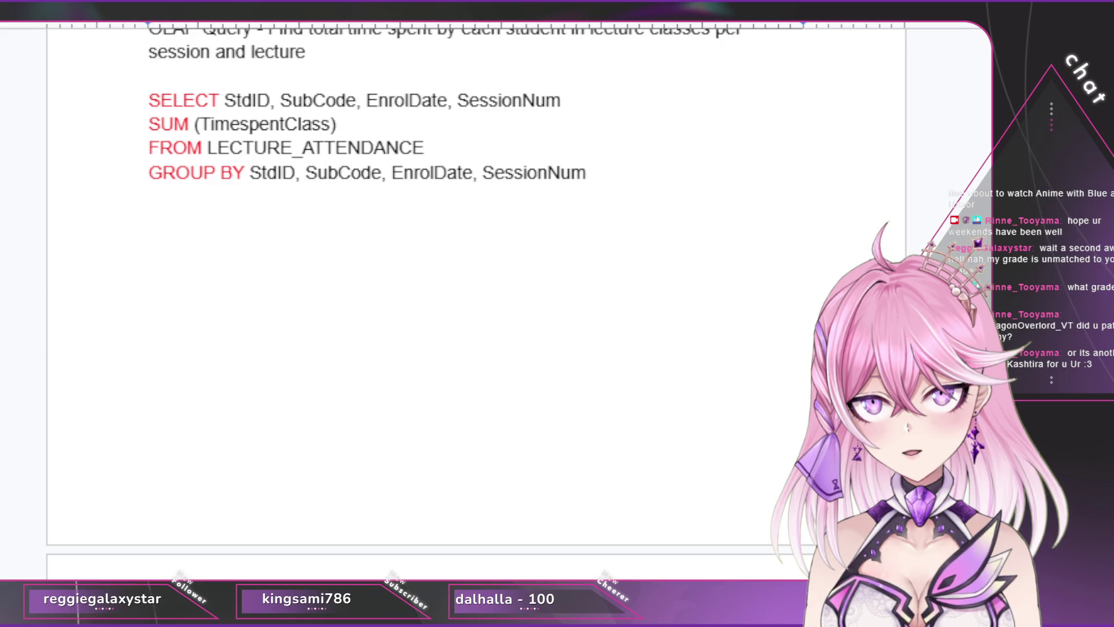
scroll(475, 305, "down", 3)
Add an indented 'drvLicense varchar(30)' column line under CREATE TABLE DRIVER (.
key("shift+End")
key("Right")
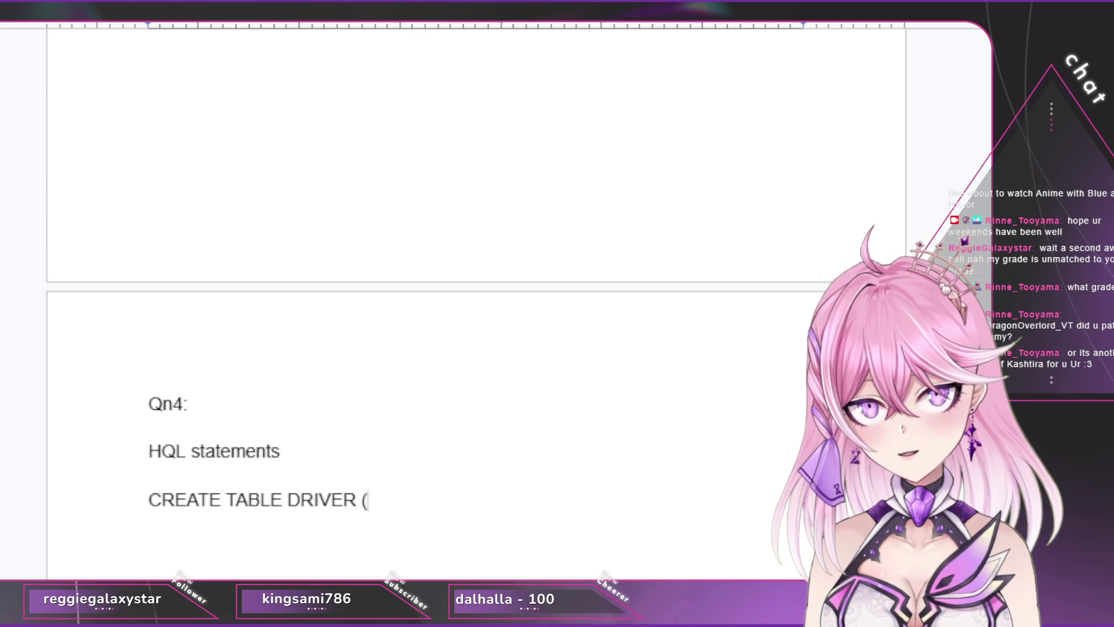
key("Return")
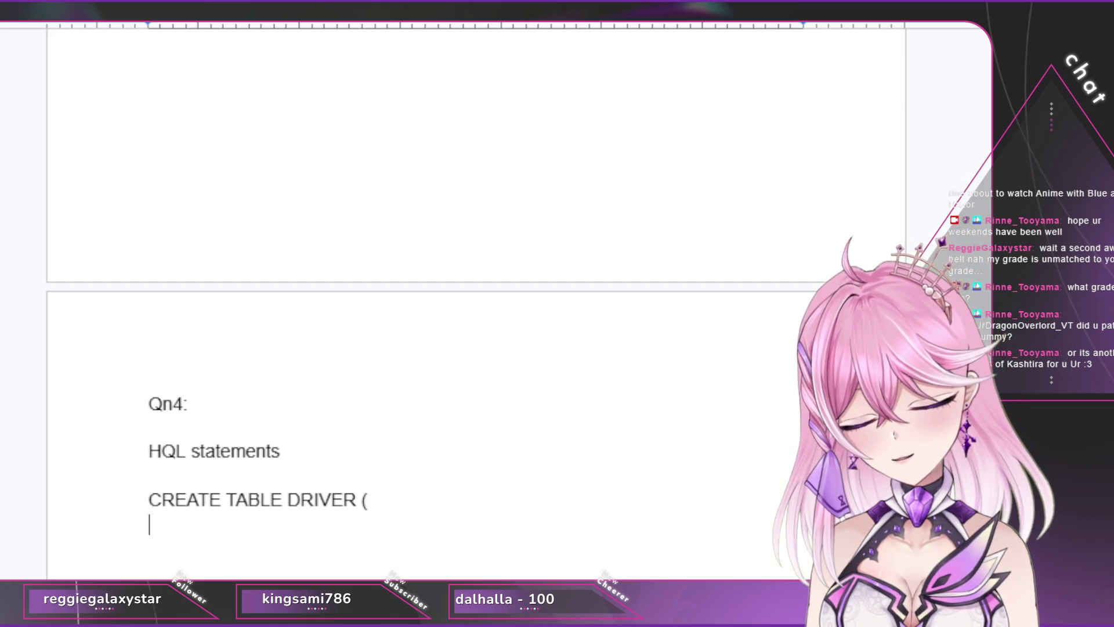
key("Tab")
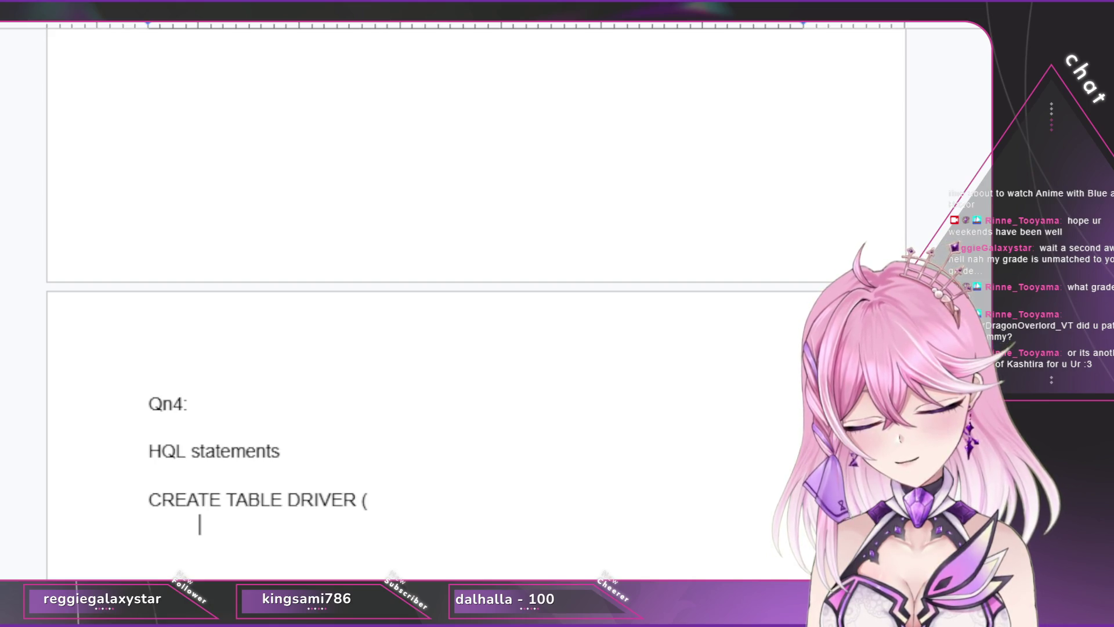
type("drive")
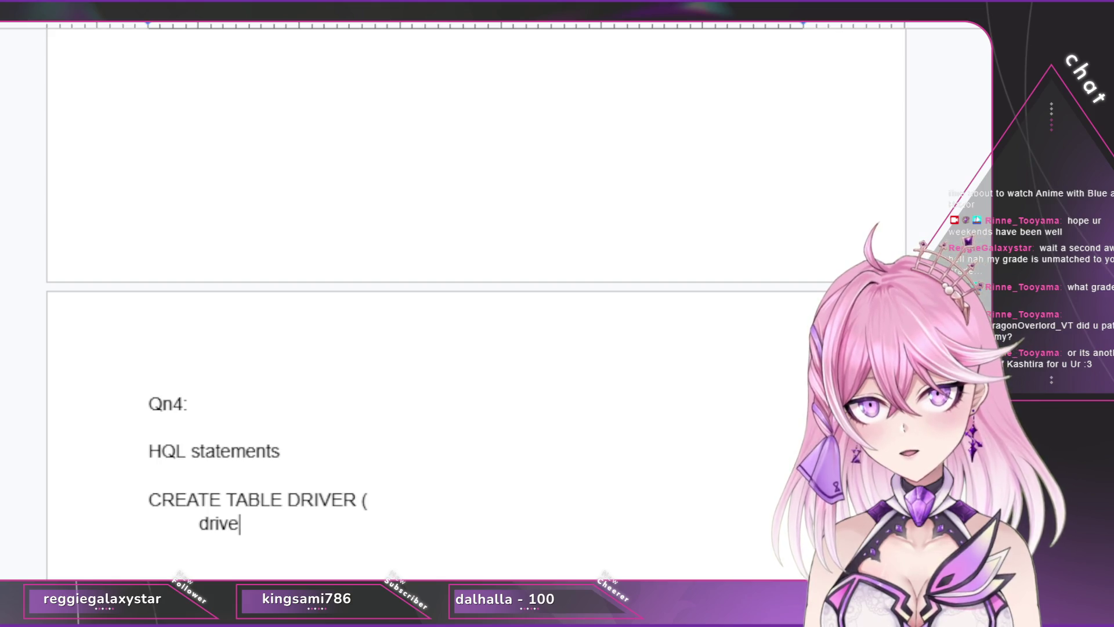
type("rLi")
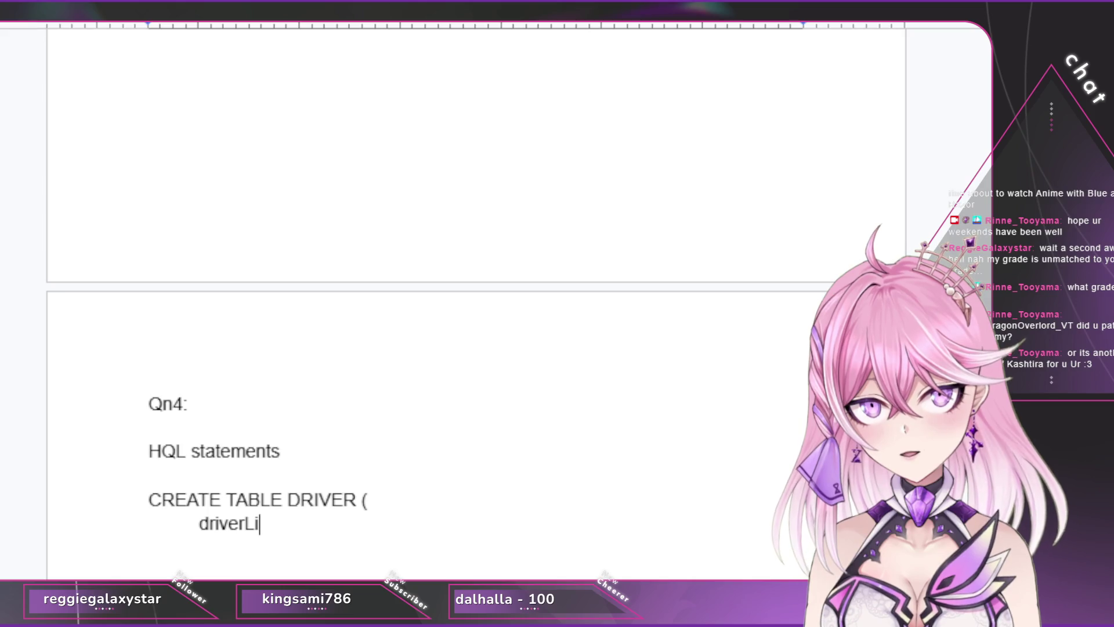
key("shift+Right")
key("shift+Left")
key("shift+Left")
key("shift+Left")
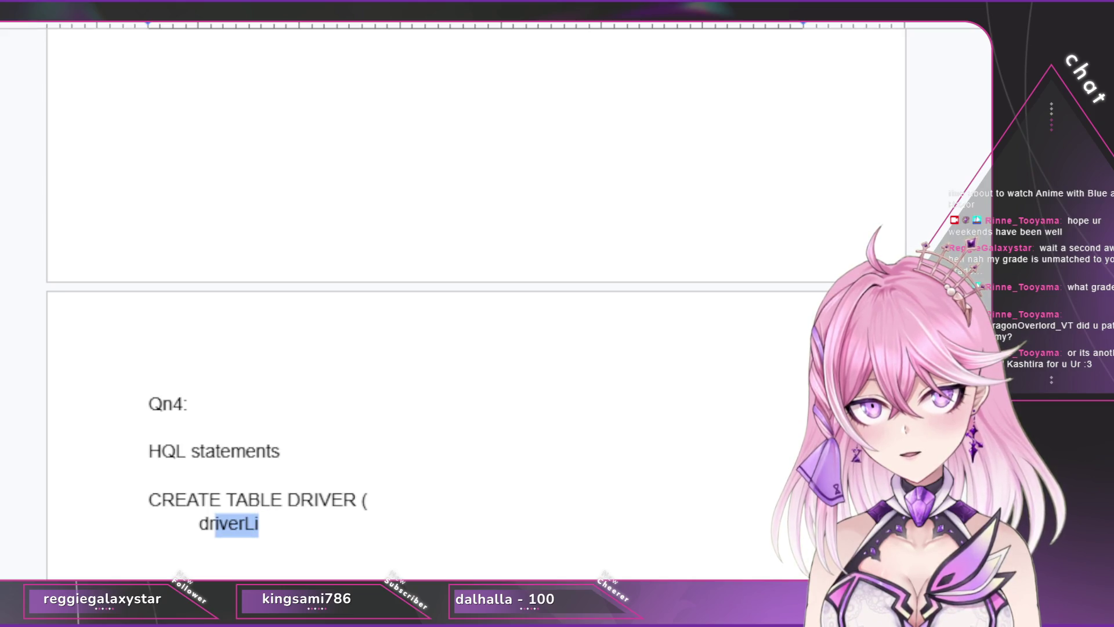
type("vLicen")
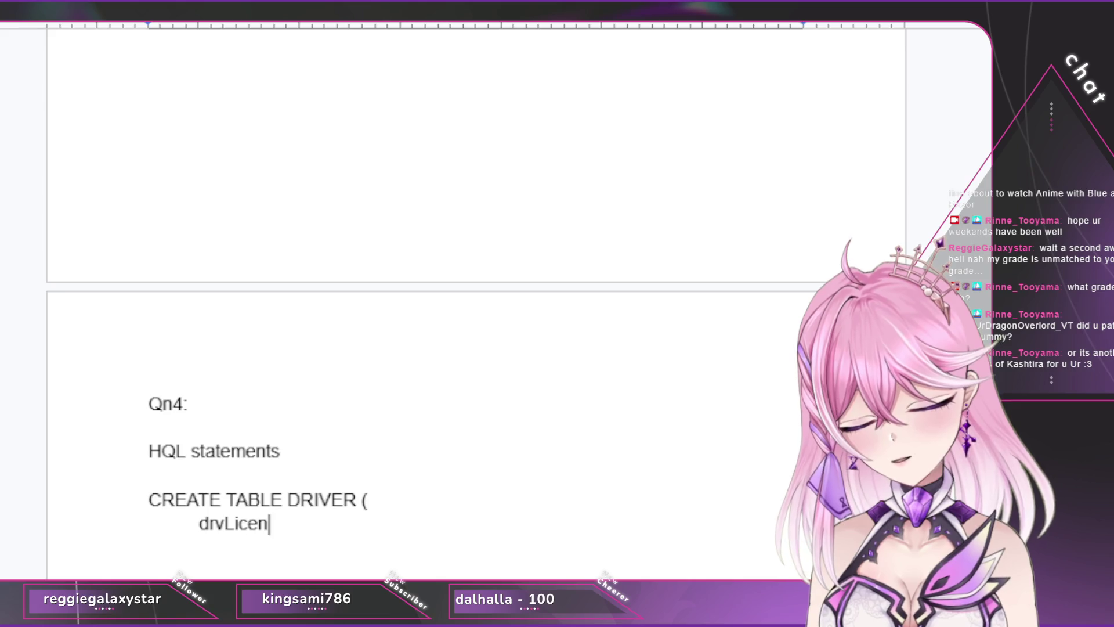
type("se ")
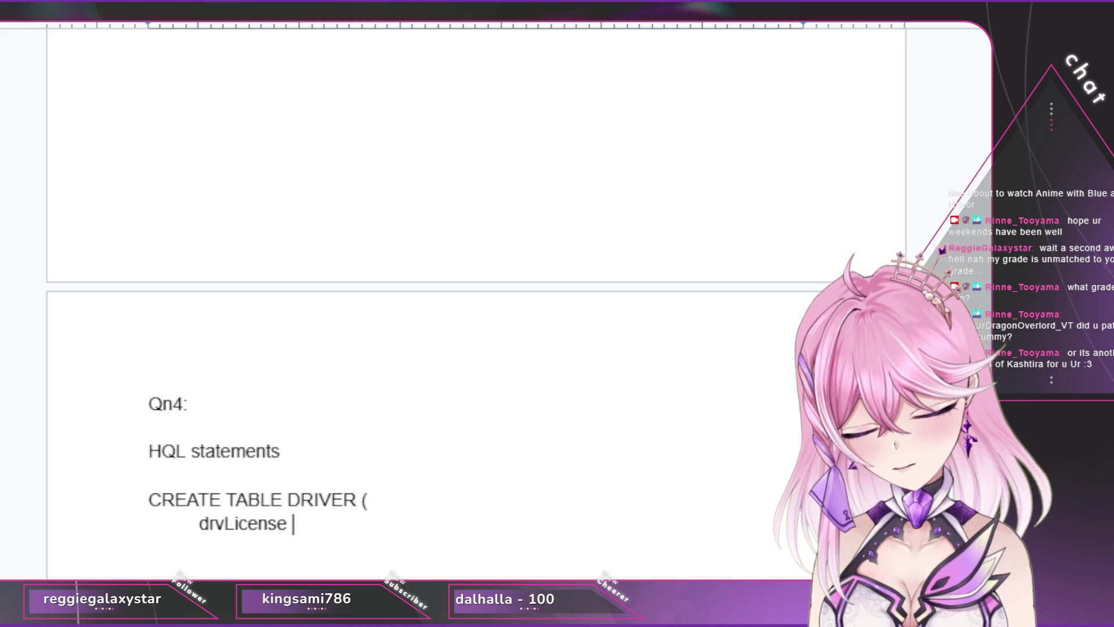
type("varchar(30)")
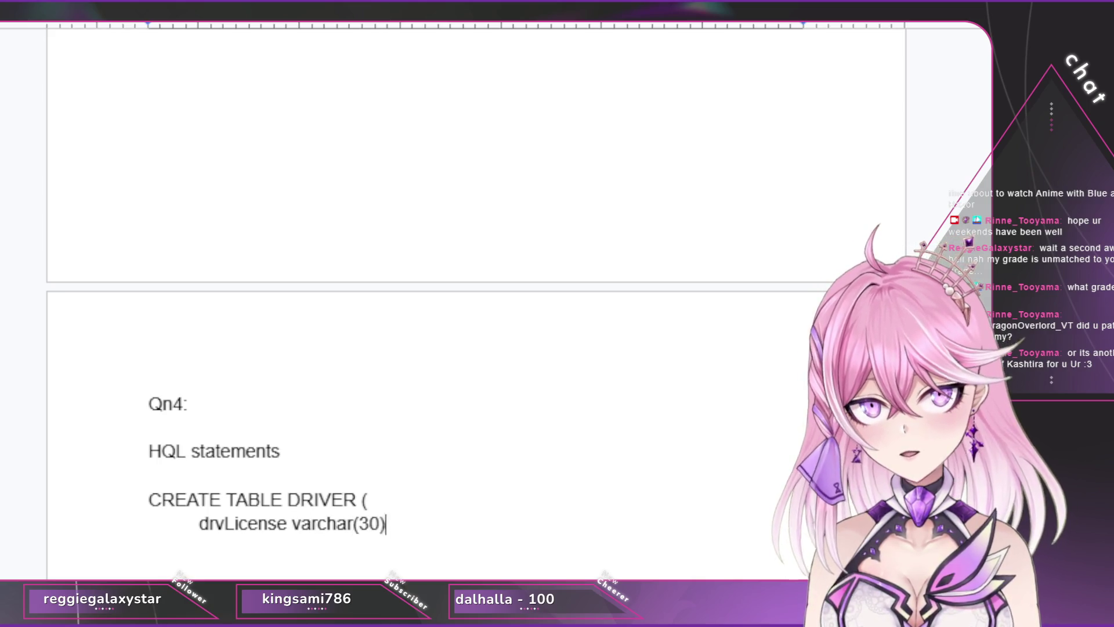
Add a second indented column line 'drivFirstName varchar (30)'.
key("Return")
type("`")
key("Tab")
key("BackSpace")
key("BackSpace")
key("Tab")
type("driver")
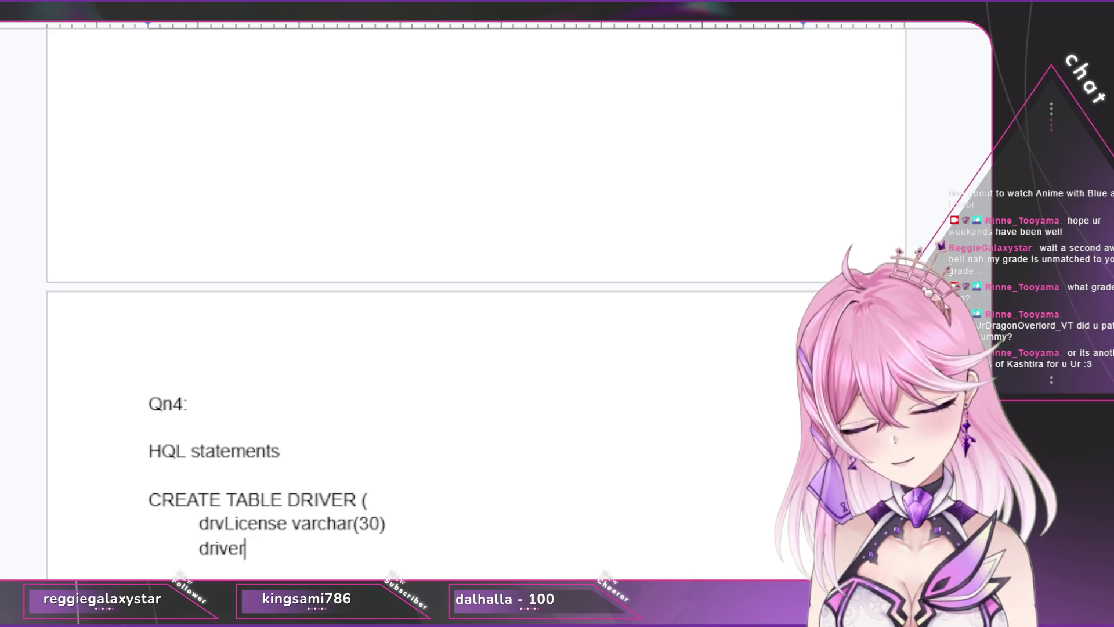
key("BackSpace")
key("BackSpace")
key("BackSpace")
type("v")
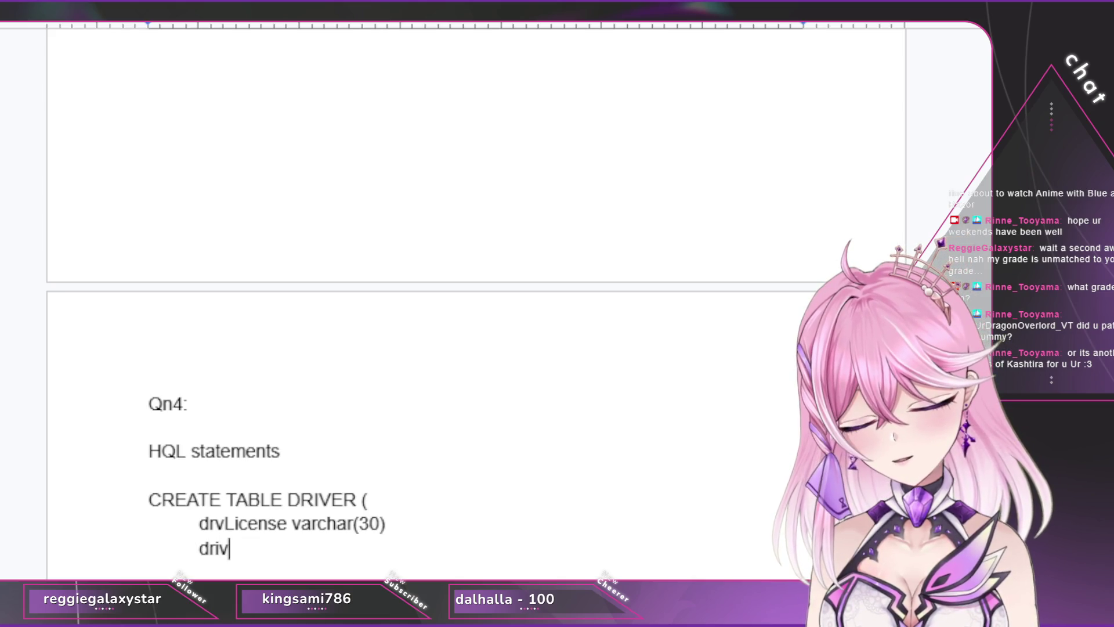
type("FirstName")
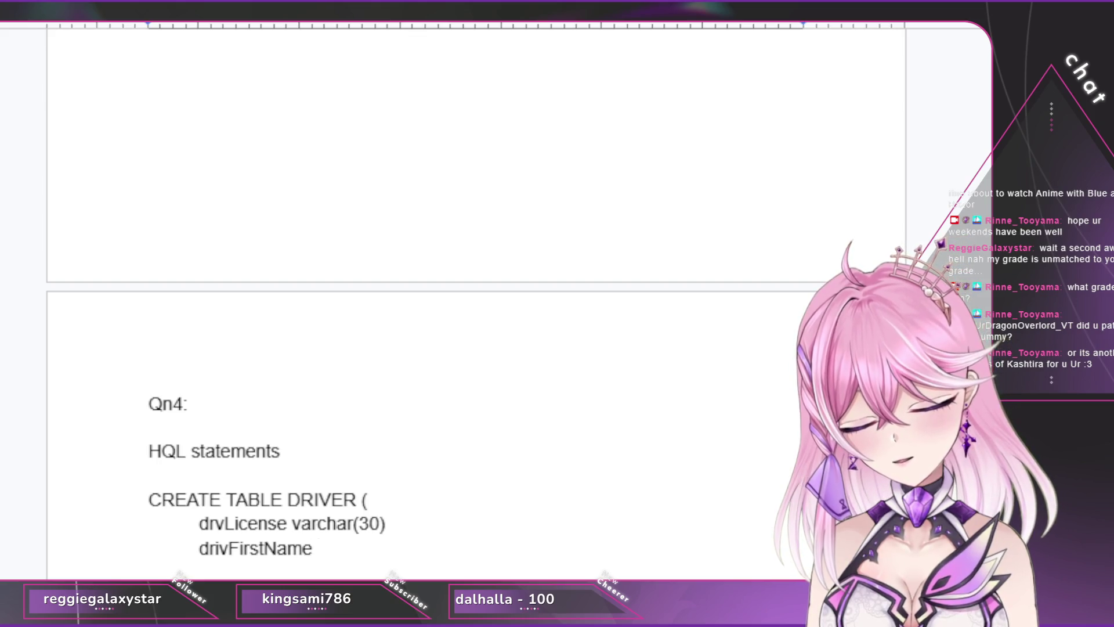
type(" var")
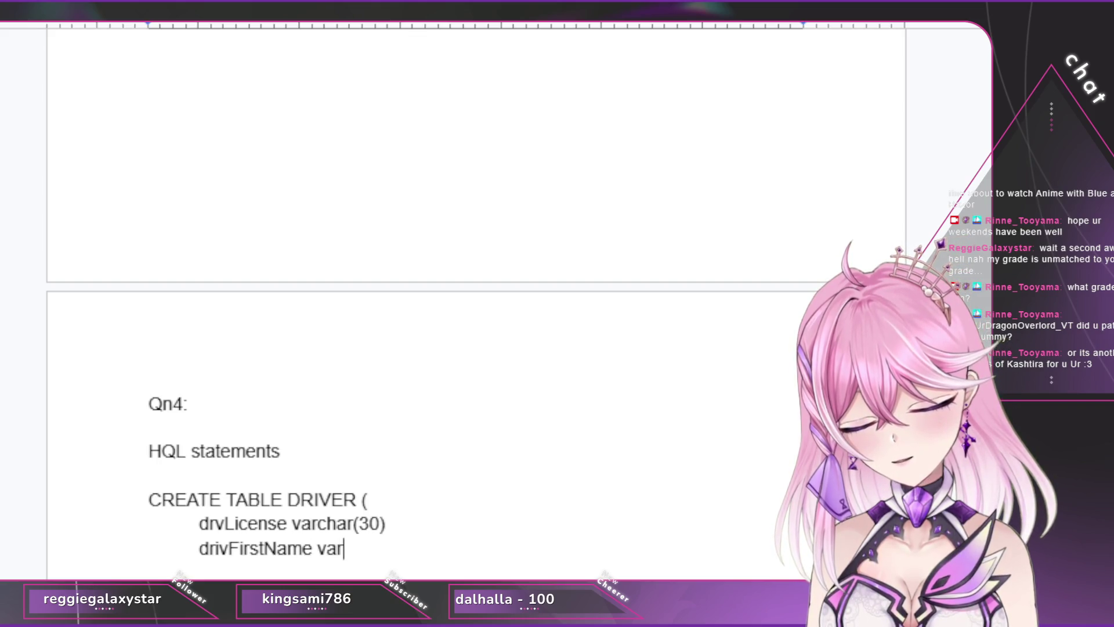
type("char ")
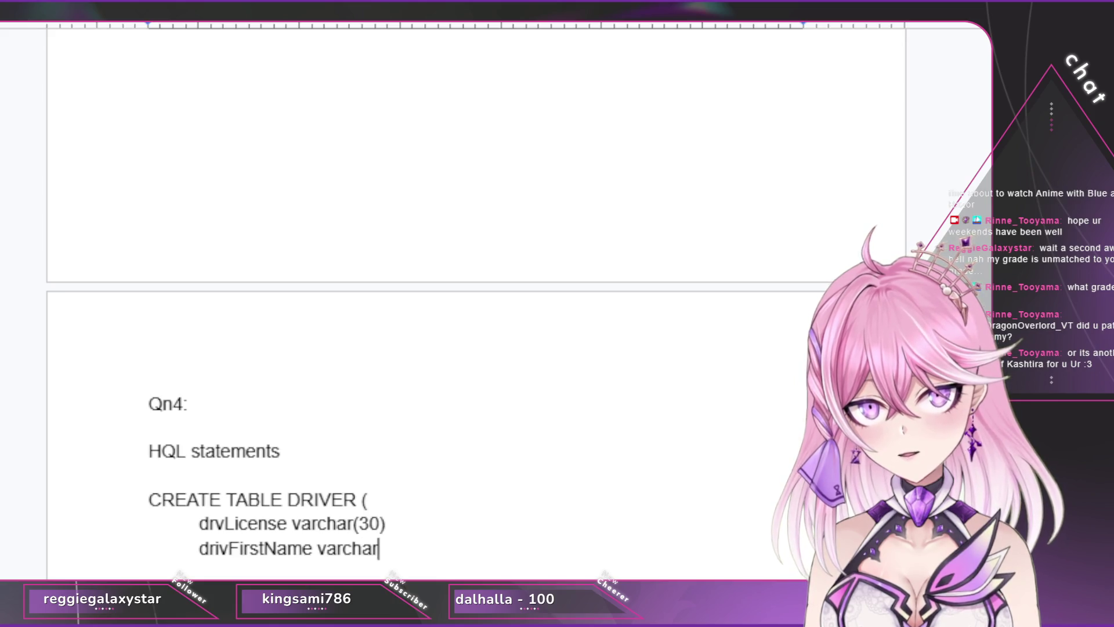
type("(30")
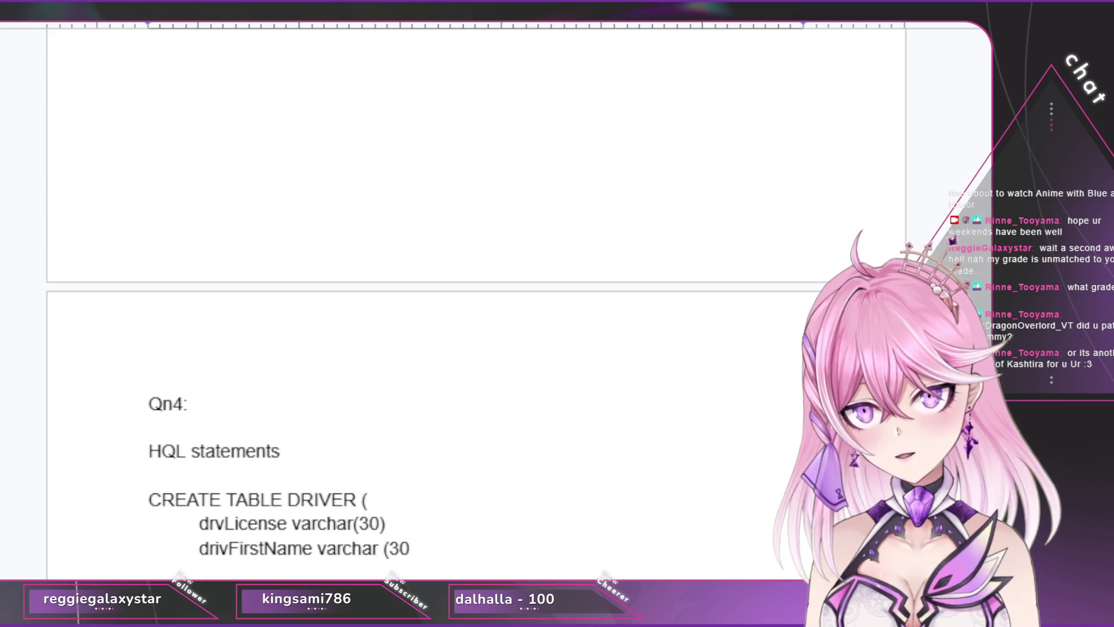
type(")")
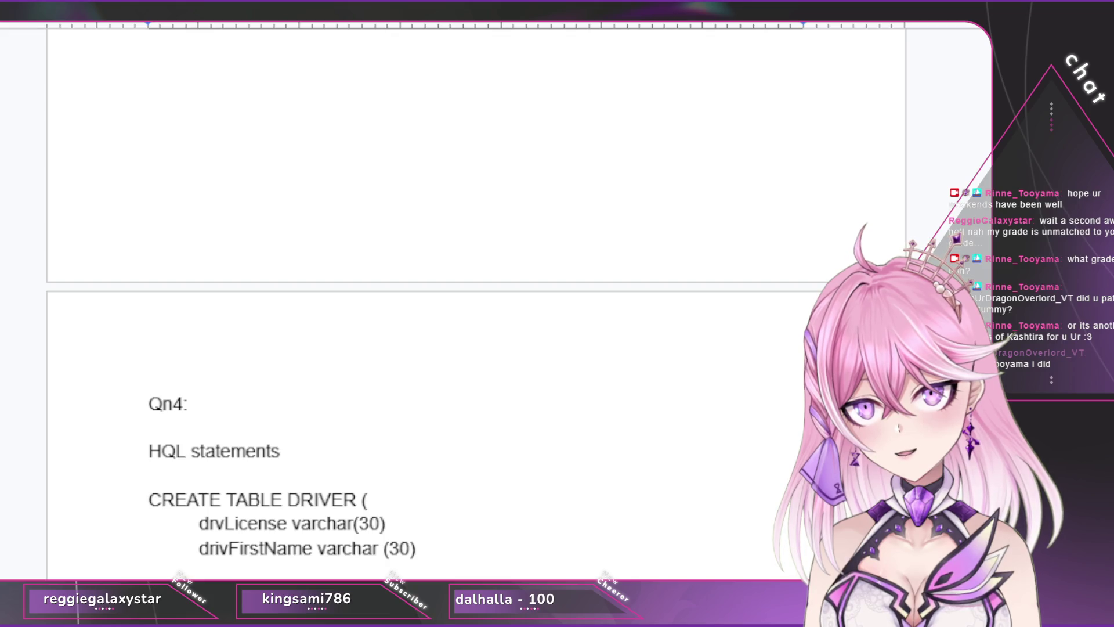
Duplicate the first-name line below it as an indented 'drivLastName varchar (30)' column.
left_click_drag(417, 549, 199, 548)
key("ctrl+c")
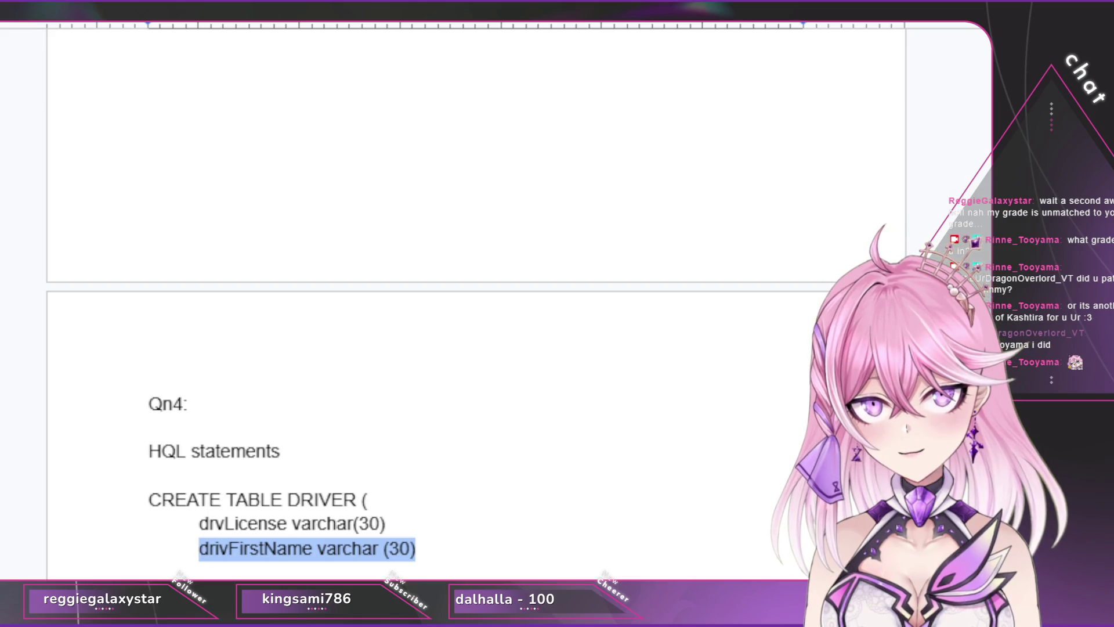
left_click(418, 549)
key("Return")
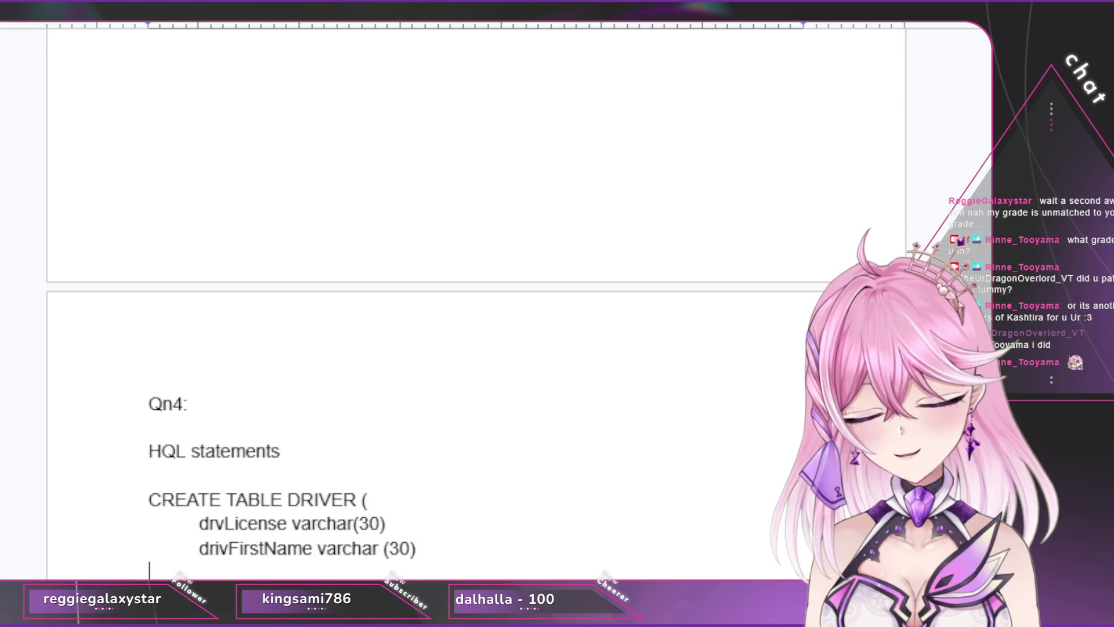
key("ctrl+v")
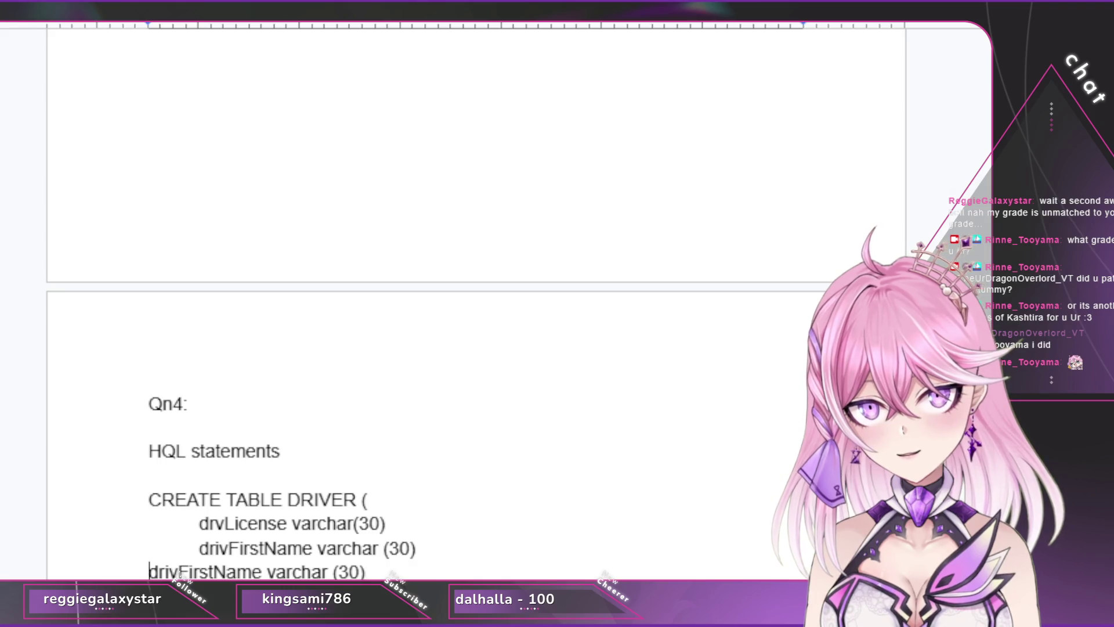
key("Tab")
key("Right")
key("Right")
key("Right")
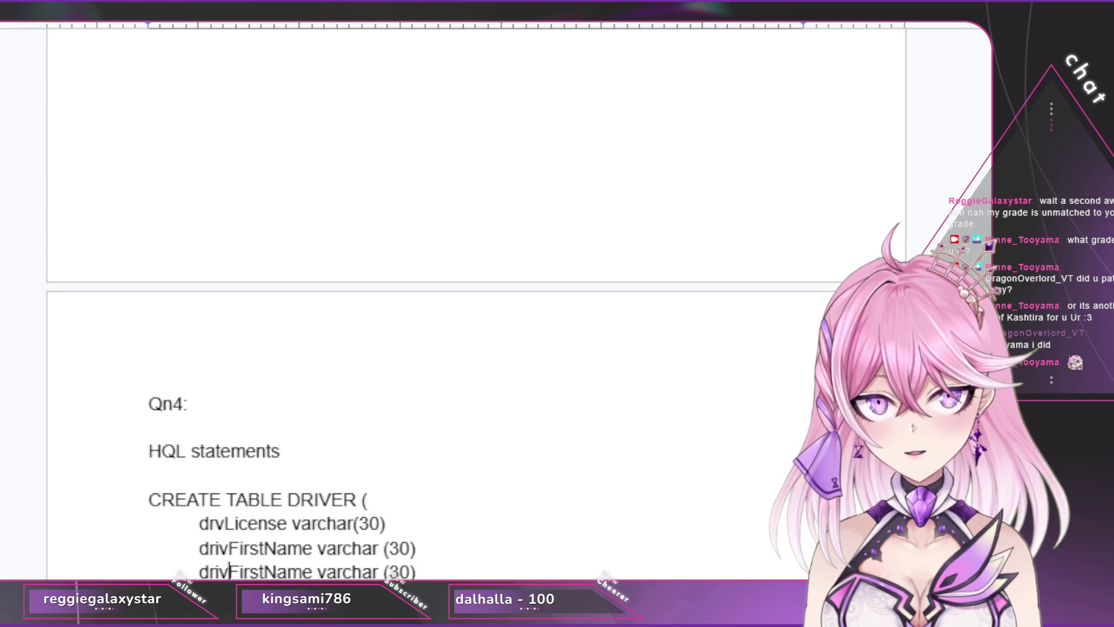
key("shift+Right")
key("shift+Right")
key("shift+Right")
key("shift+Right")
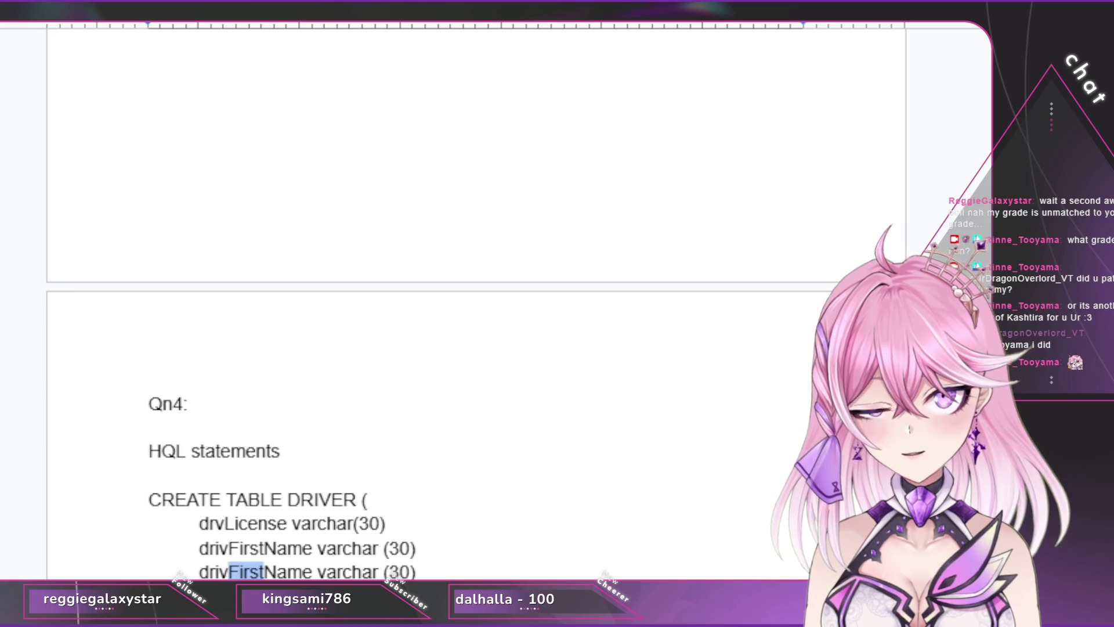
type("Last")
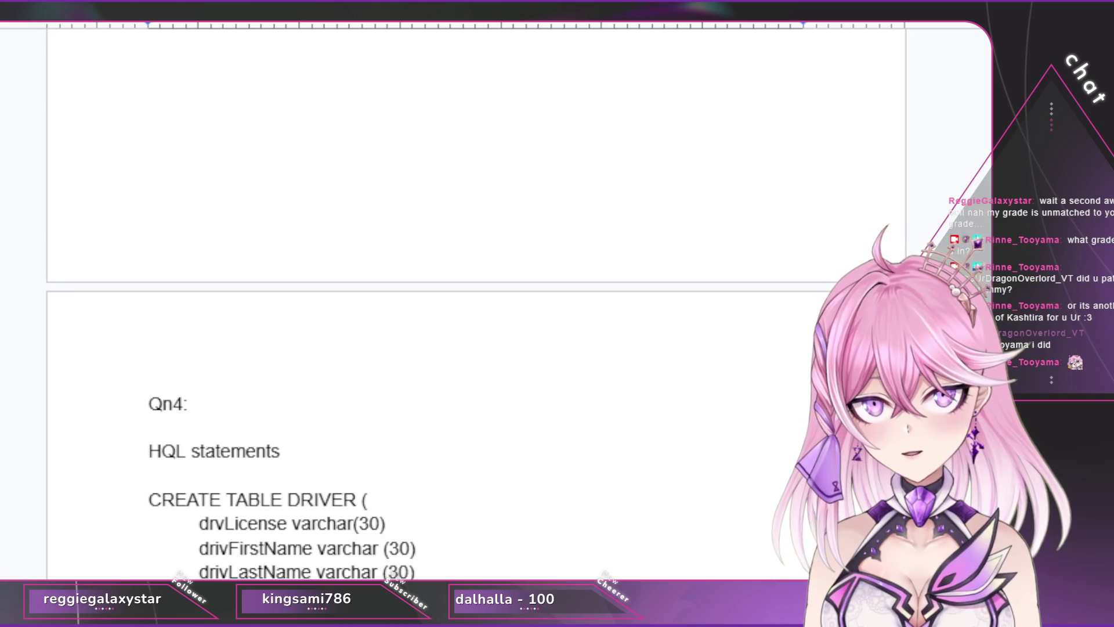
key("End")
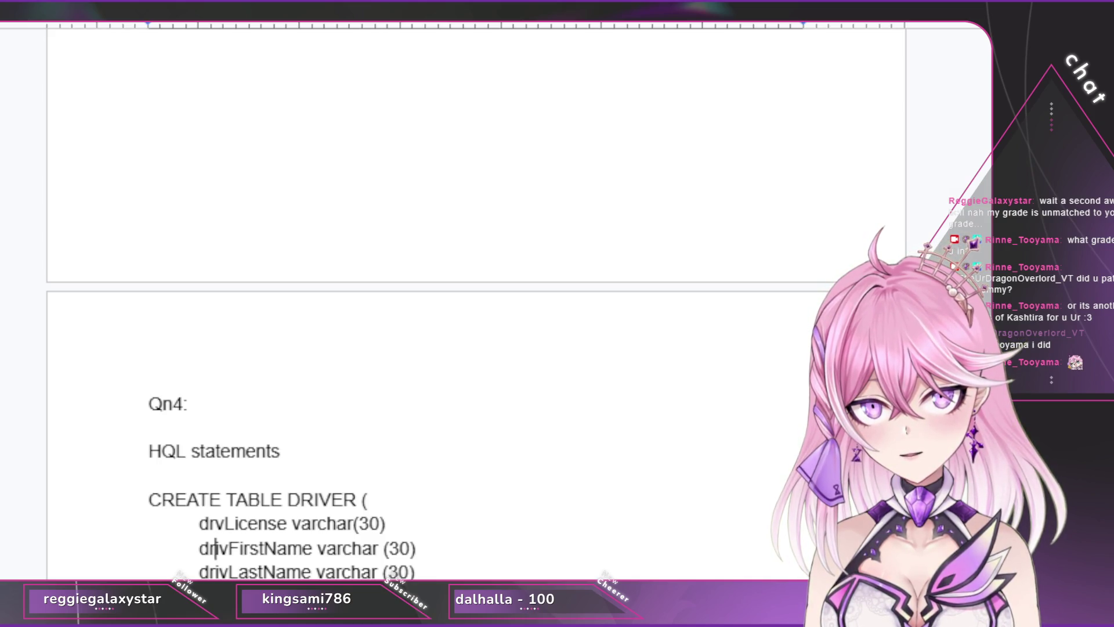
Remove the extra 'i' so both name columns start with 'drv'.
key("BackSpace")
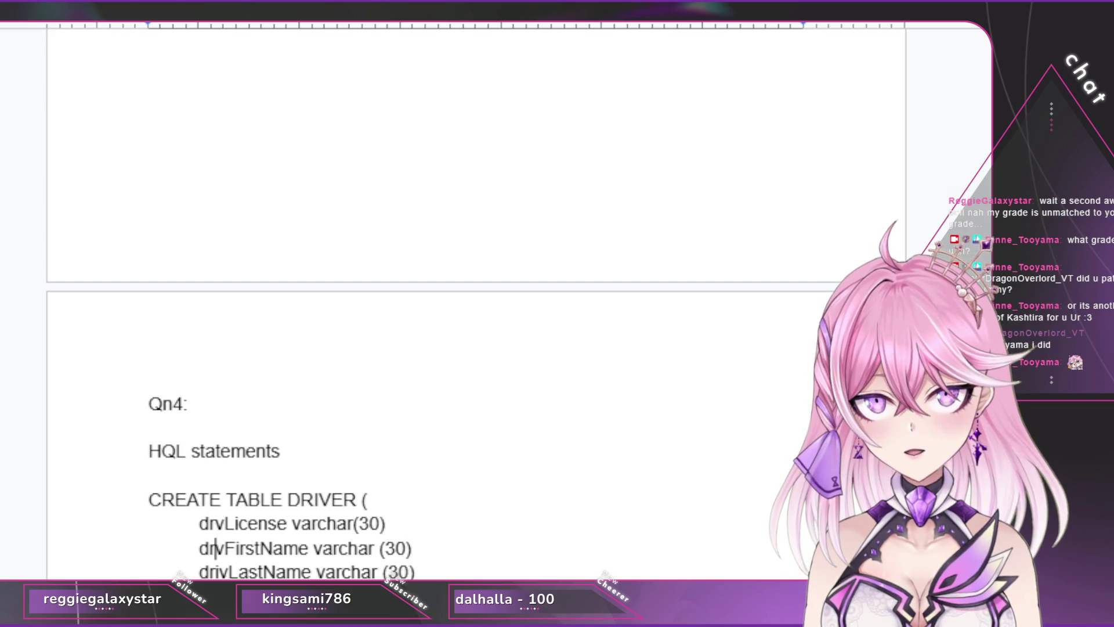
key("Down")
key("Delete")
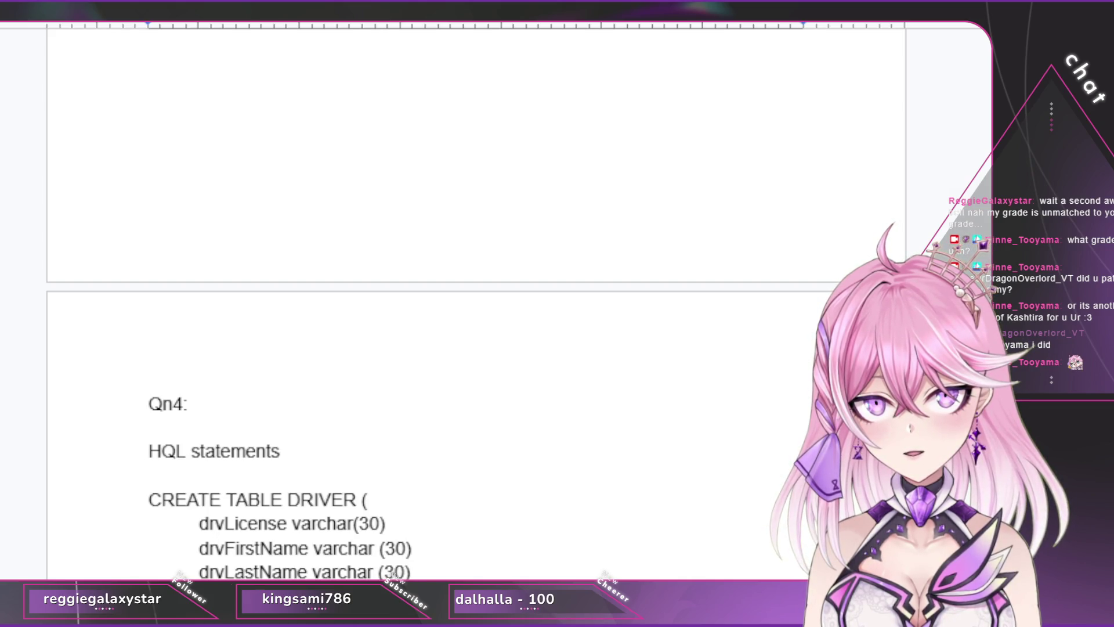
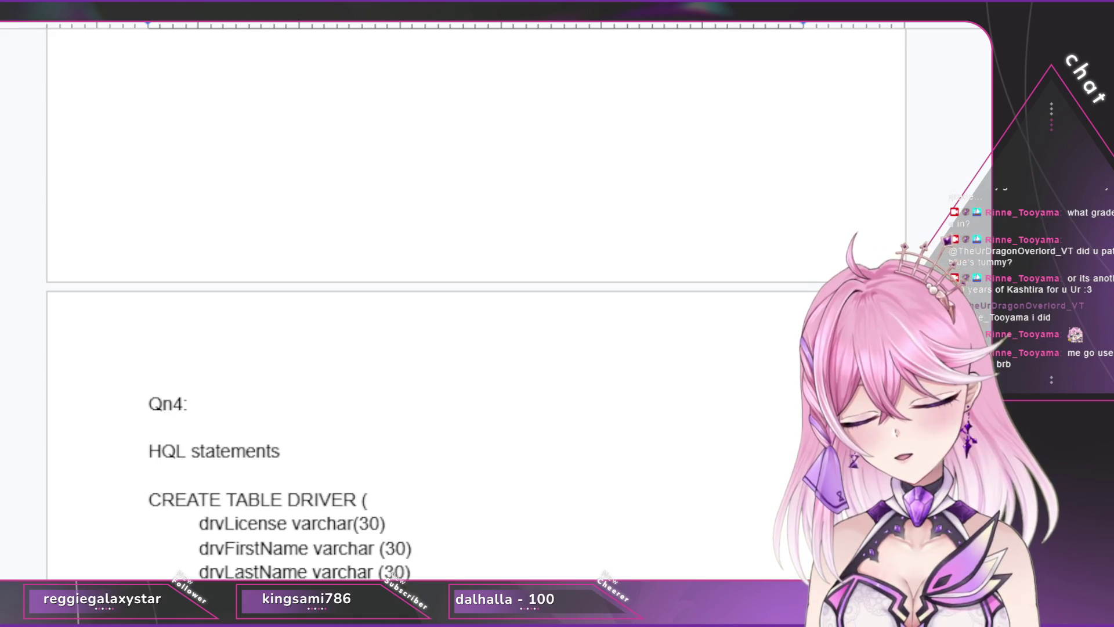
scroll(476, 349, "down", 1)
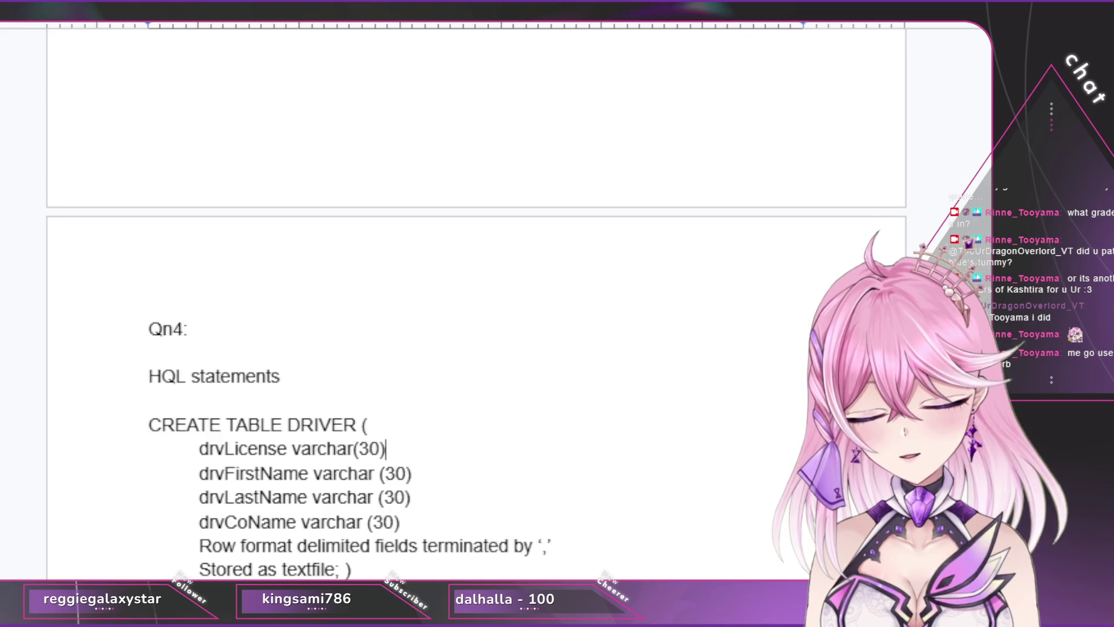
type("'")
Fix stray characters on the DRIVER ( and drvLicense varchar(30) lines while adding column commas.
key("Down")
key("End")
type("'")
key("Down")
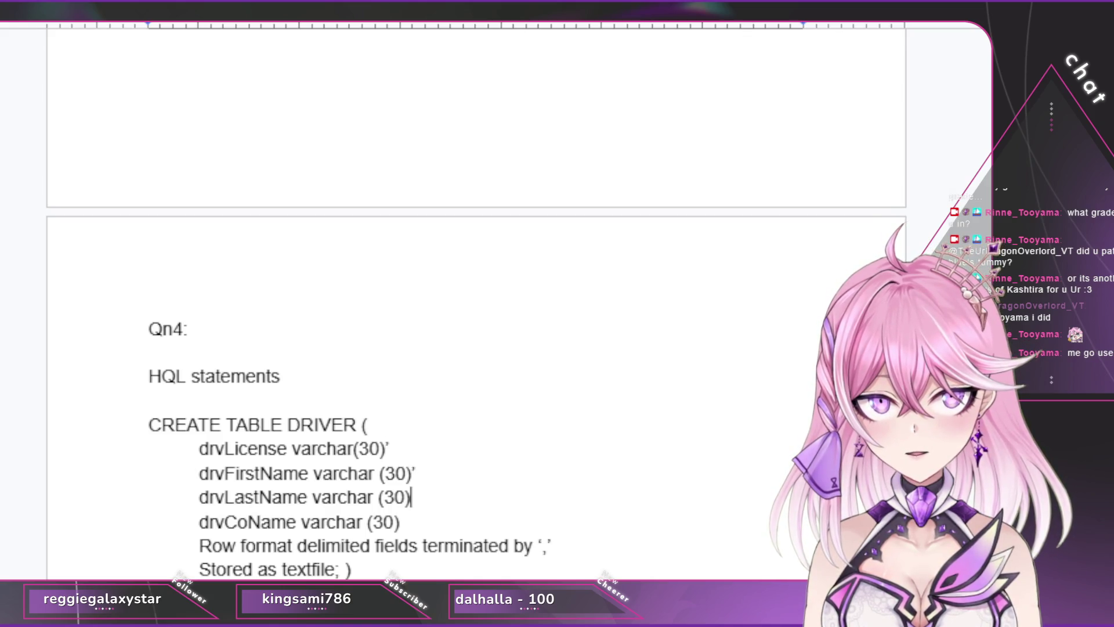
key("Up")
key("Up")
key("Up")
key("shift+Left")
key("BackSpace")
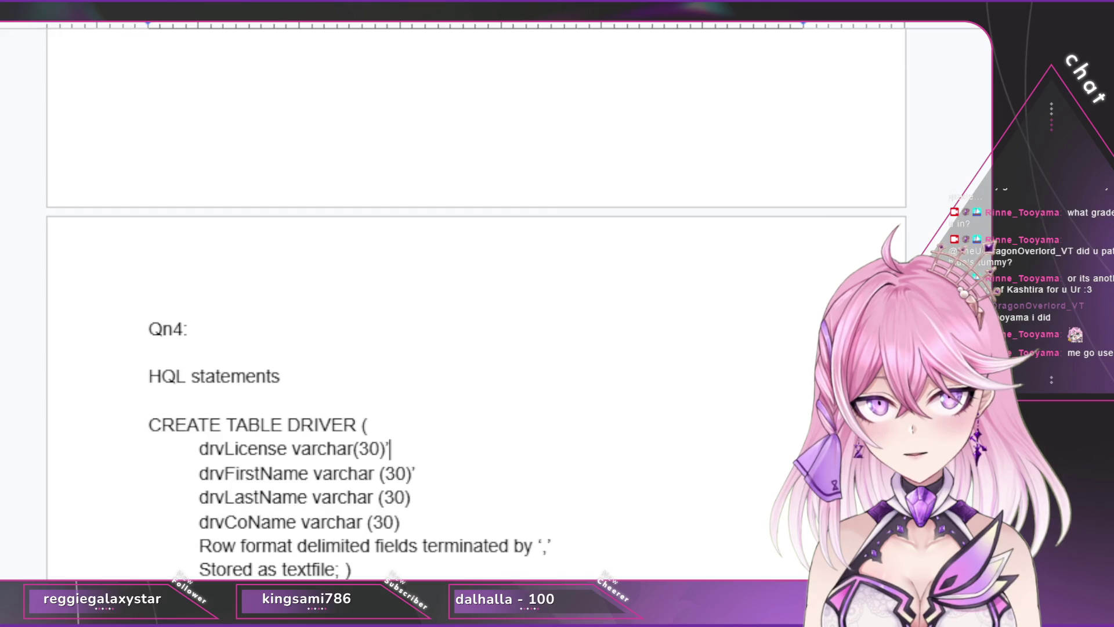
key("Down")
key("End")
key("BackSpace")
type("format delimited fields termininated")
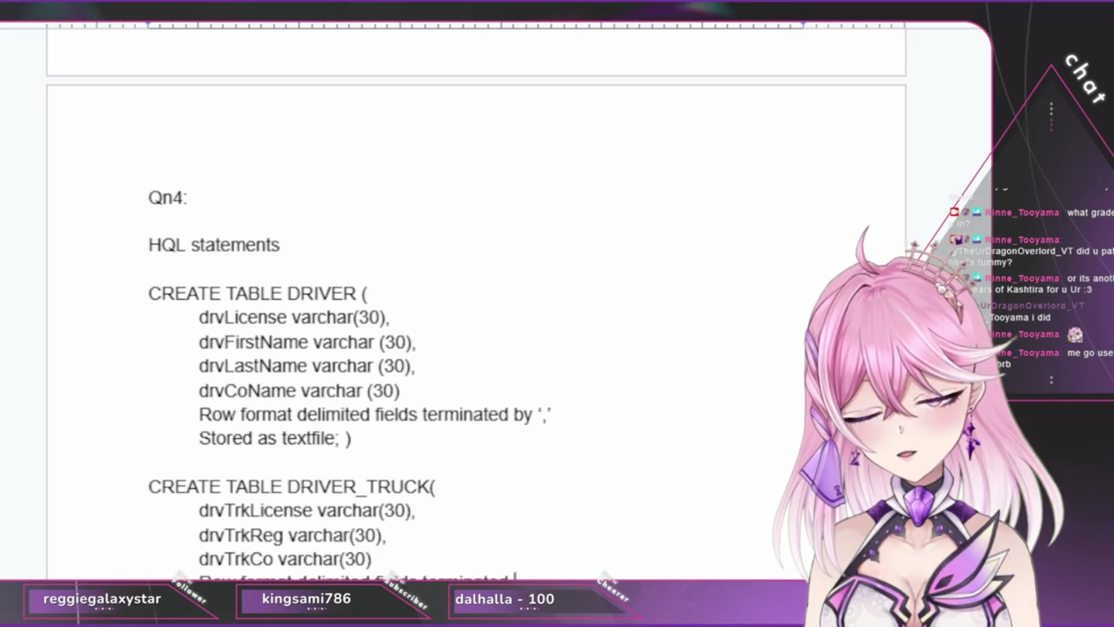
type(" by")
type("','")
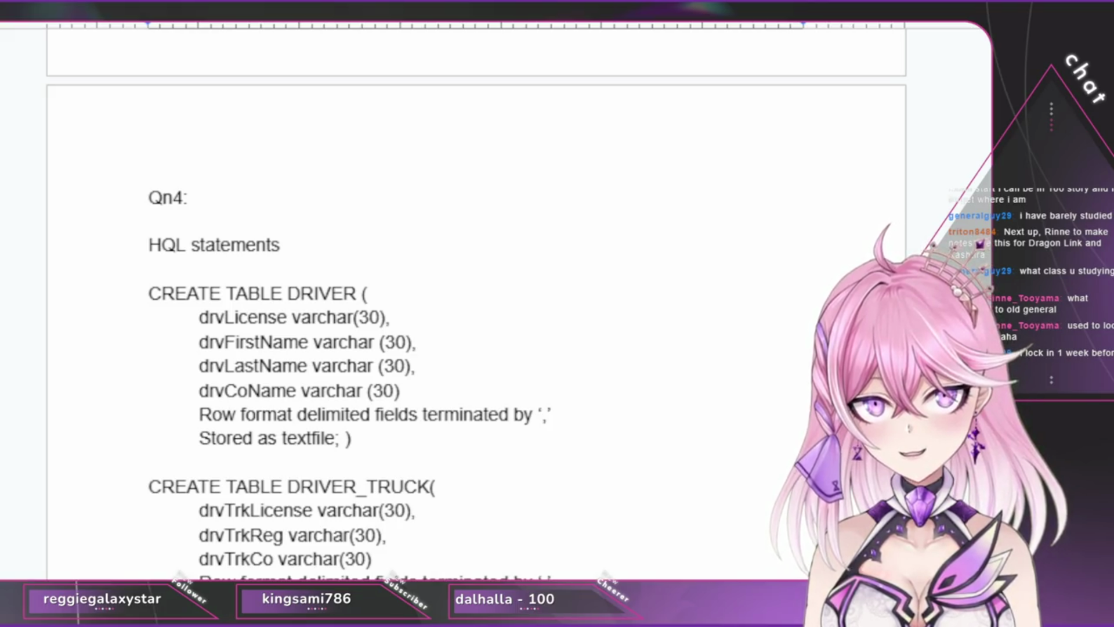
Colour the CREATE TABLE DRIVER header line red.
key("ctrl+shift+Right")
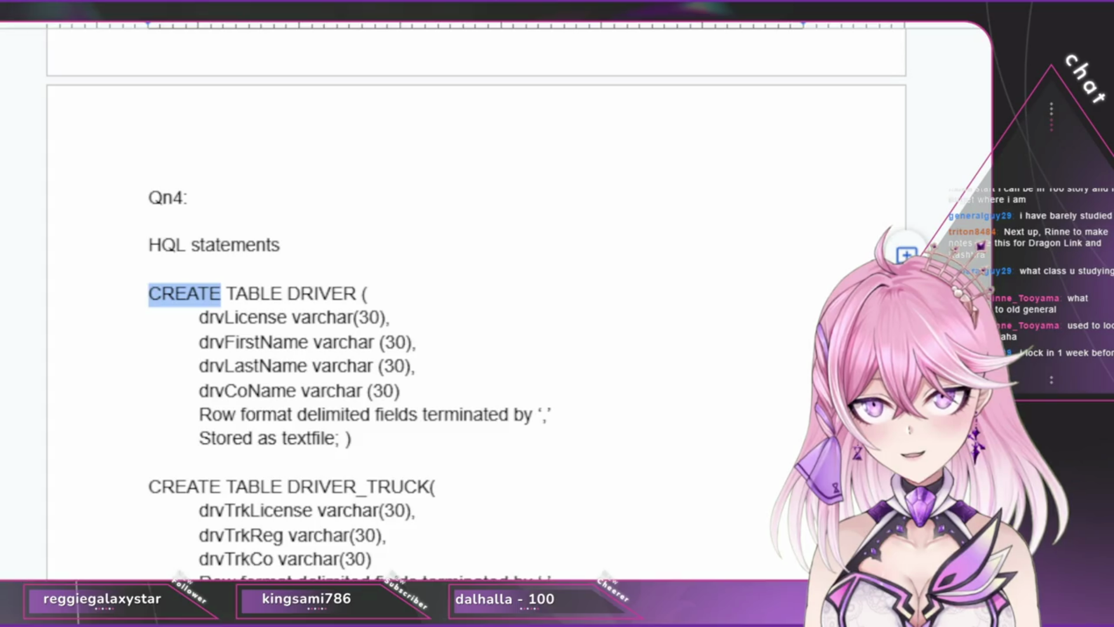
key("alt+Tab")
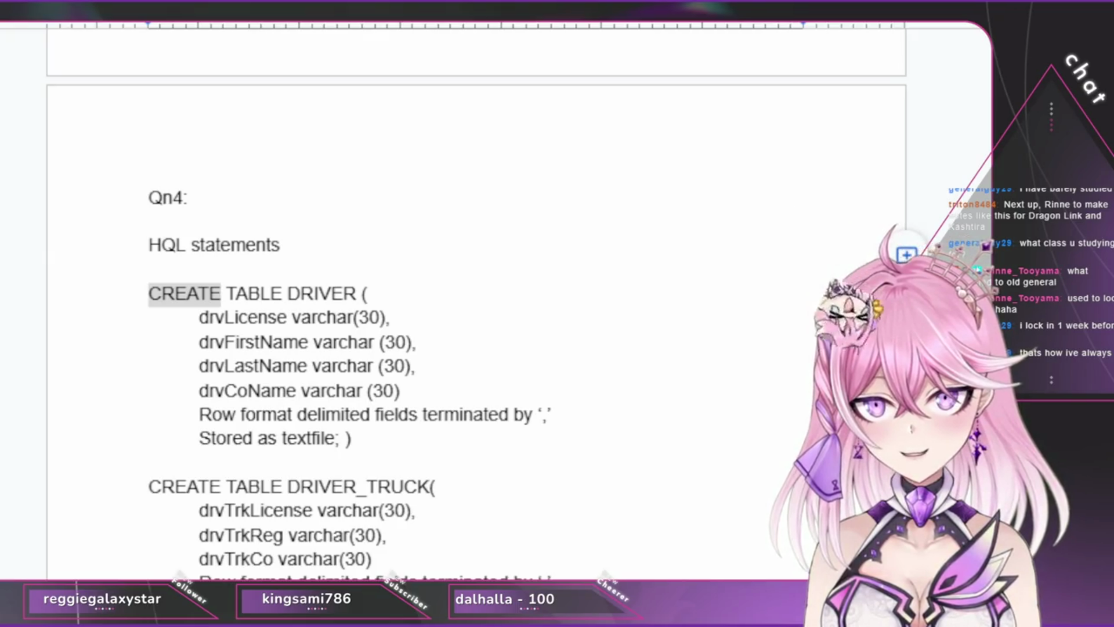
key("Left")
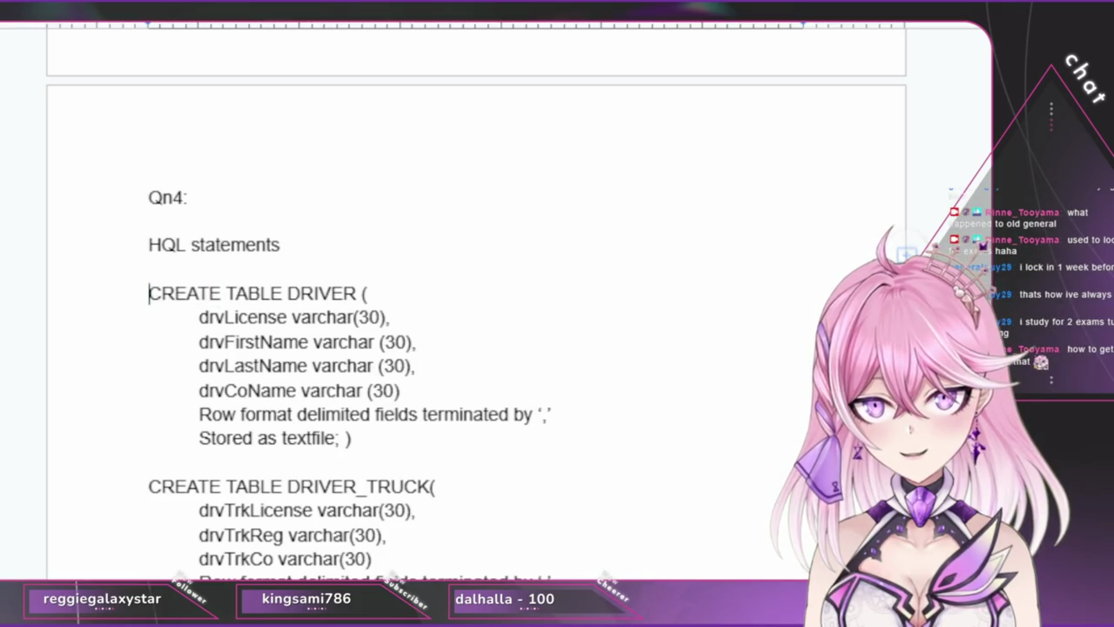
key("shift+Right")
key("shift+Right")
key("shift+Right")
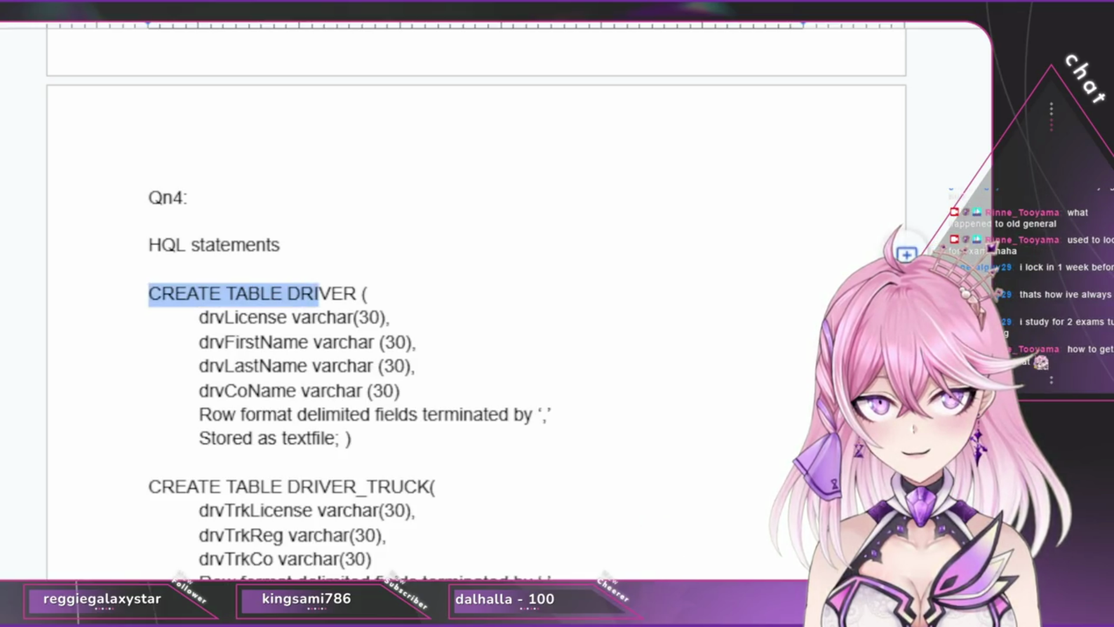
key("shift+Right")
key("shift+Right")
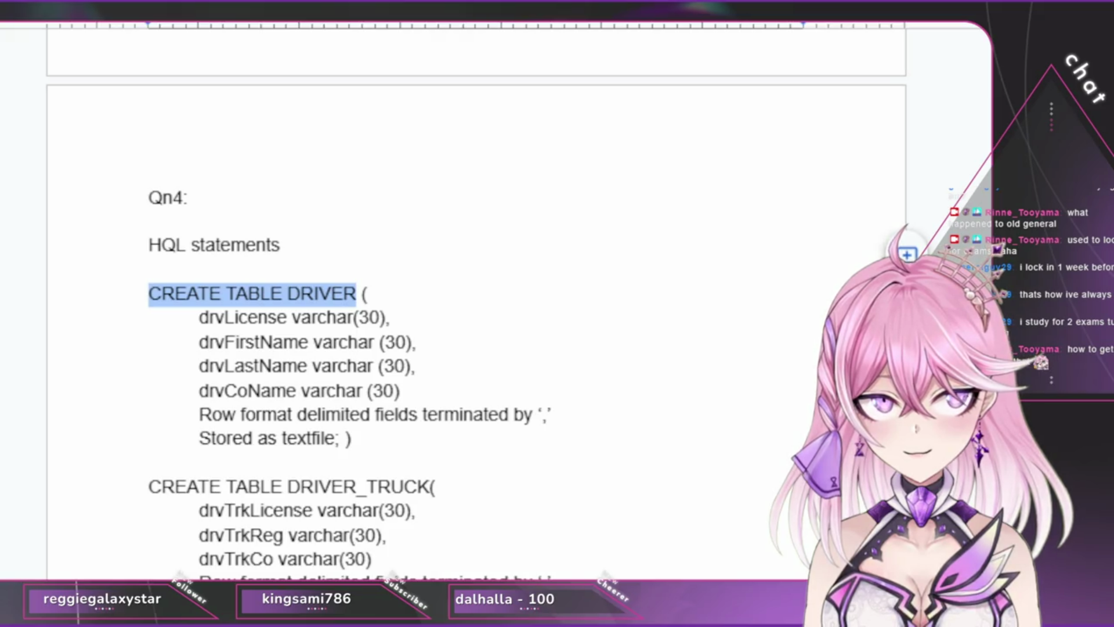
left_click(536, 58)
Colour the CREATE TABLE DRIVER_TRUCK header line red.
left_click(199, 486)
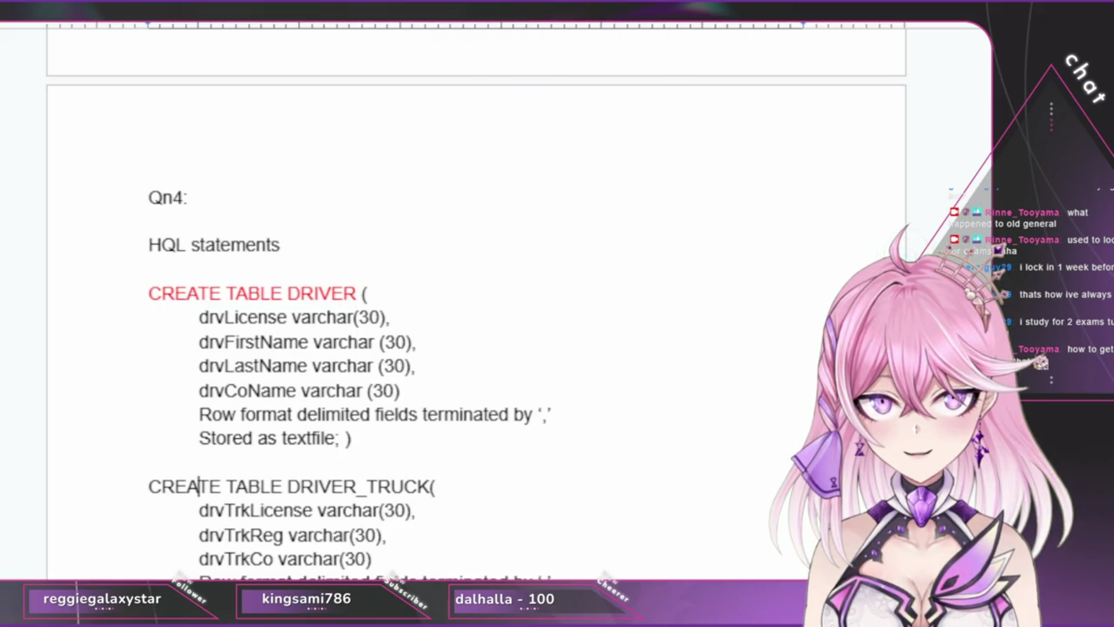
left_click_drag(149, 487, 430, 486)
left_click(149, 462)
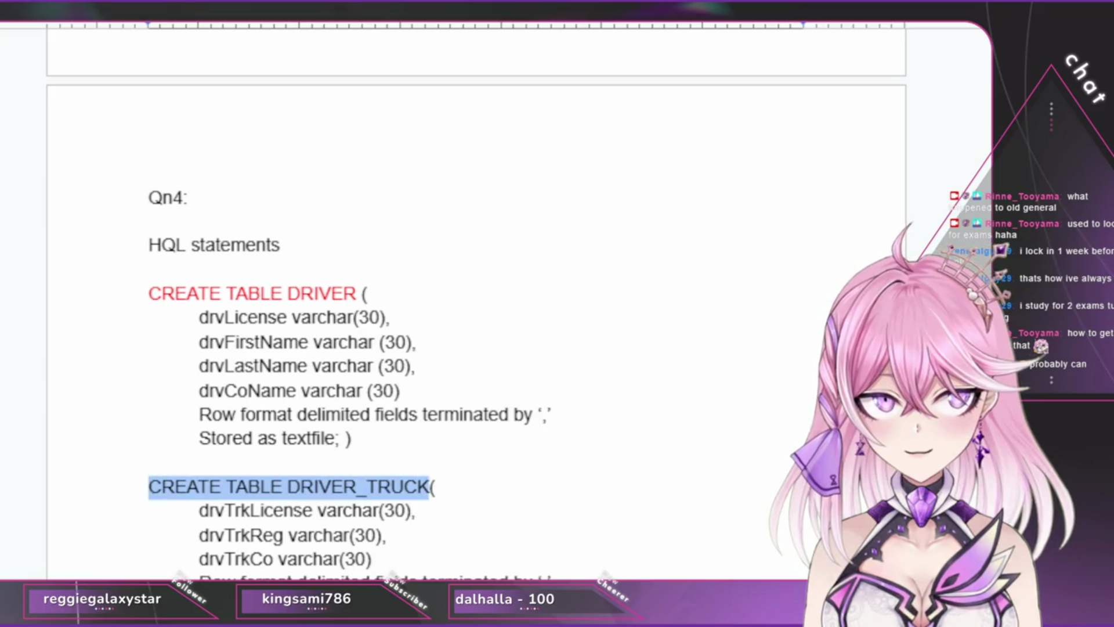
left_click(515, 11)
left_click(537, 44)
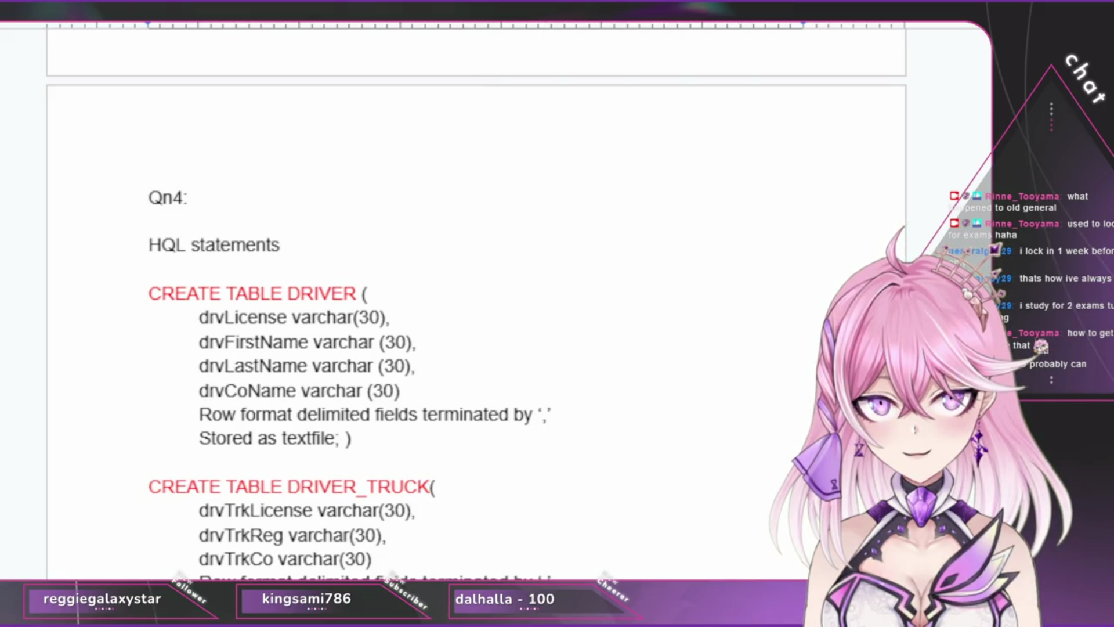
Dismiss the text colour palette without changes and place the caret after the DRIVER table's last line.
left_click(516, 11)
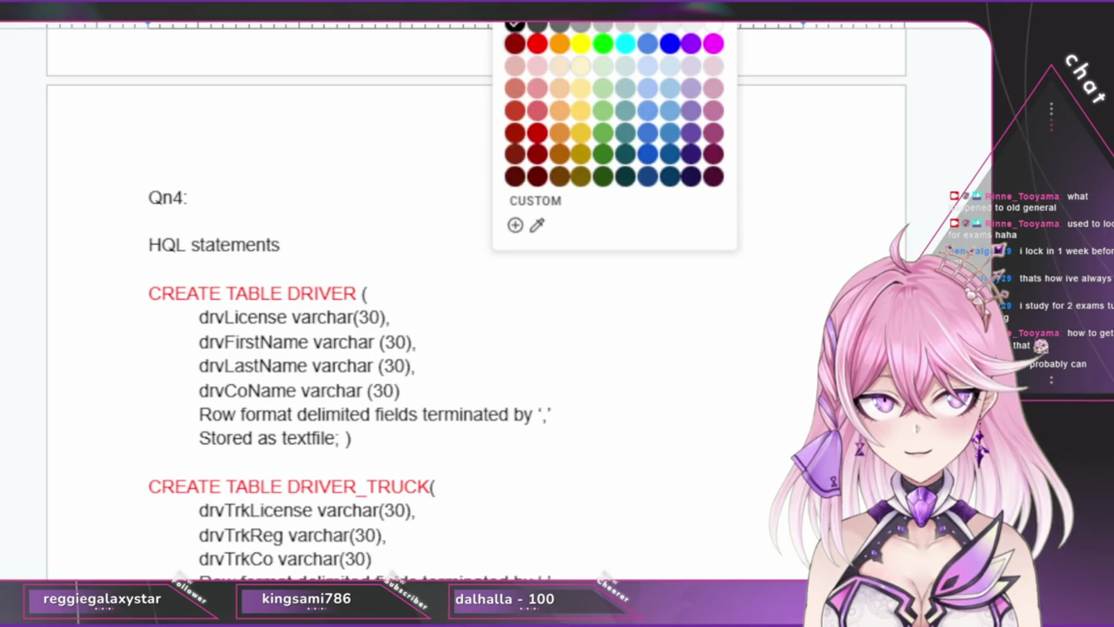
left_click(536, 44)
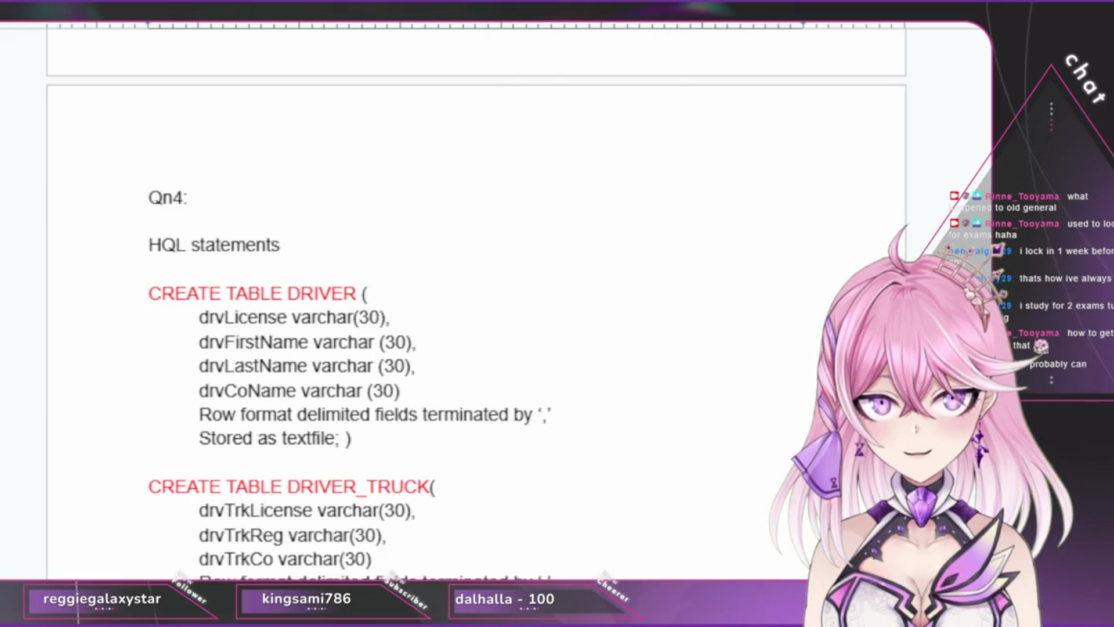
left_click(515, 10)
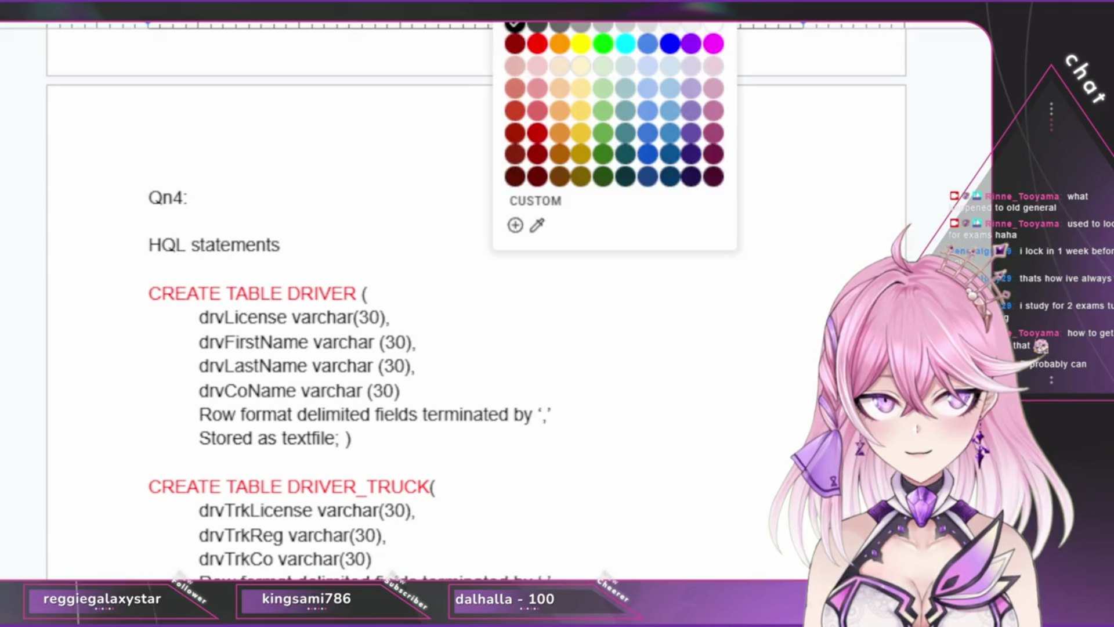
key("Escape")
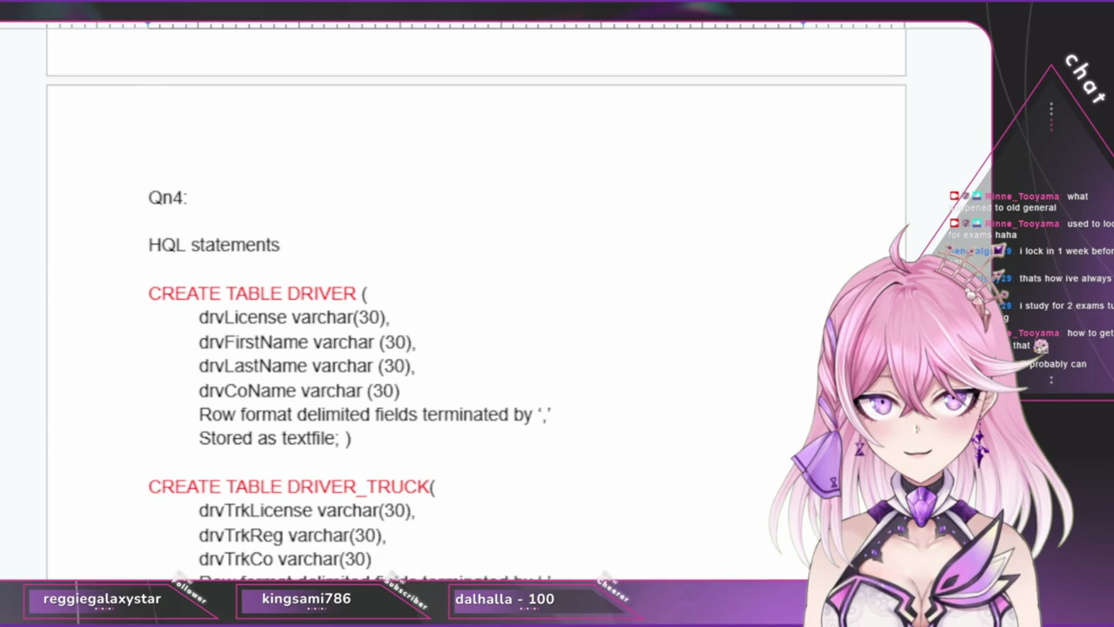
left_click(515, 11)
left_click(350, 438)
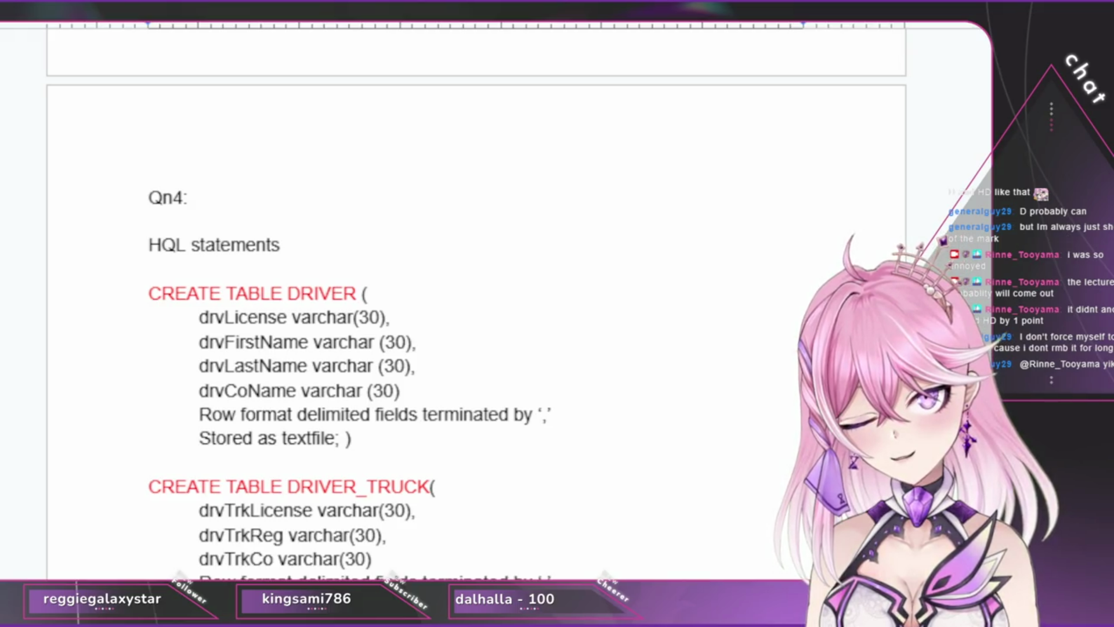
Add a blank unindented line below the DRIVER table and begin typing CREATE.
key("shift+End")
key("End")
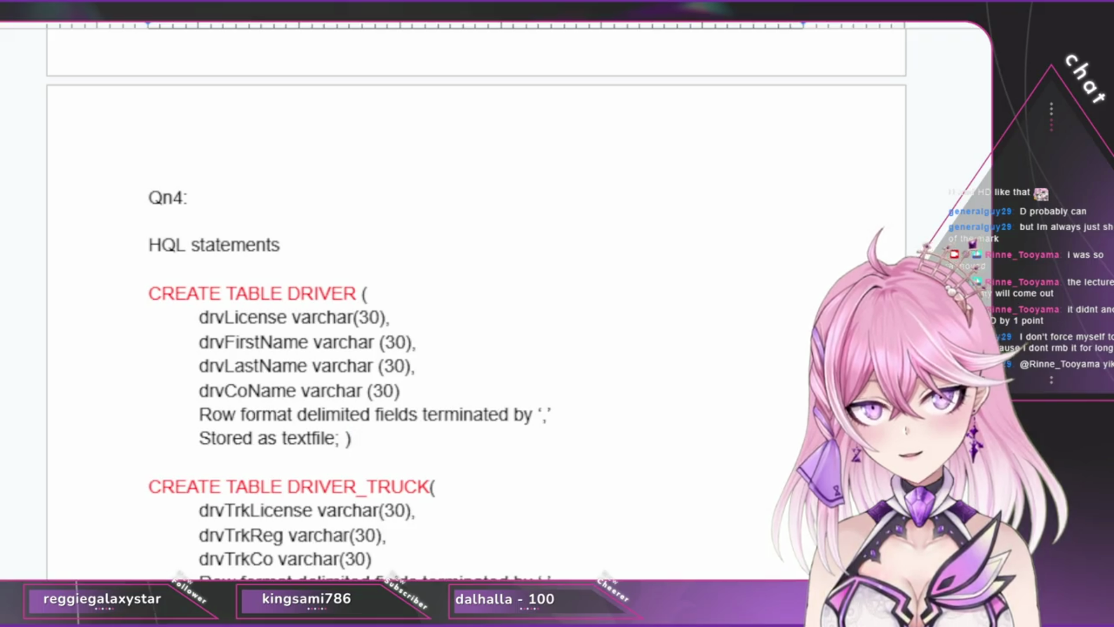
key("Return")
key("Return")
key("BackSpace")
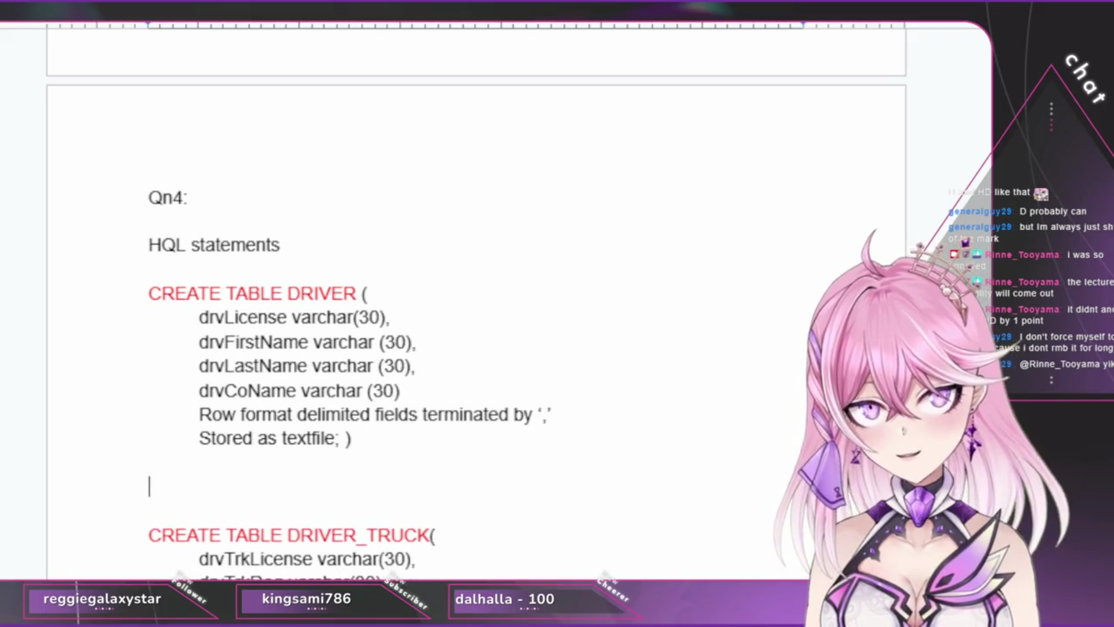
type("CRETY")
key("BackSpace")
type("E")
key("BackSpace")
key("BackSpace")
type("ATE")
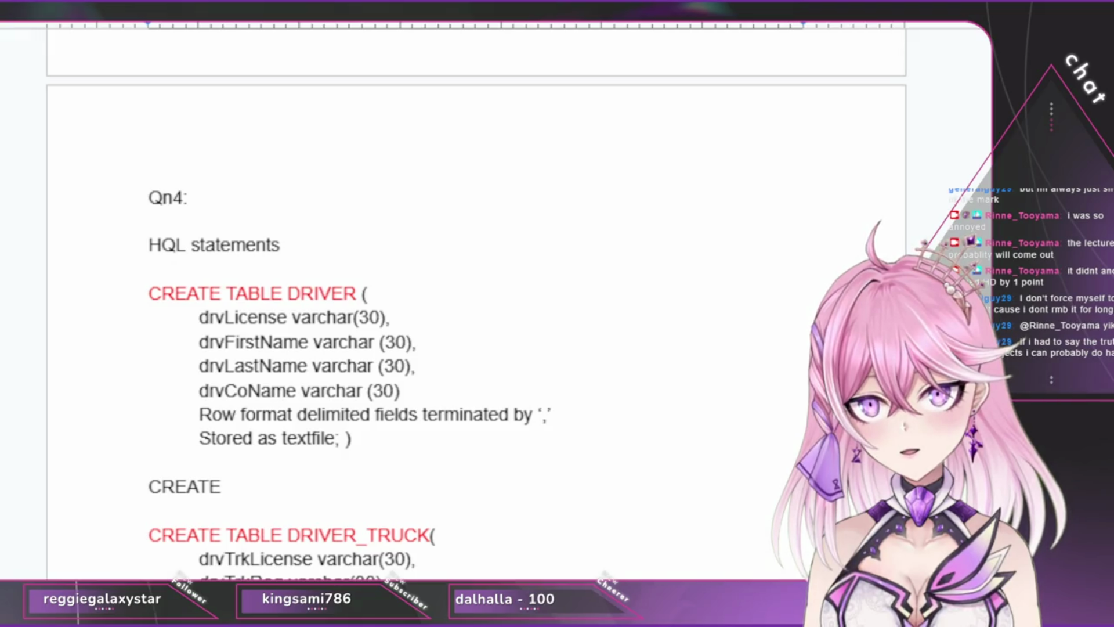
Complete the "CREATE TABLE TRUCK(" line and start its column list on a new line.
key("shift+Up")
key("Down")
key("Left")
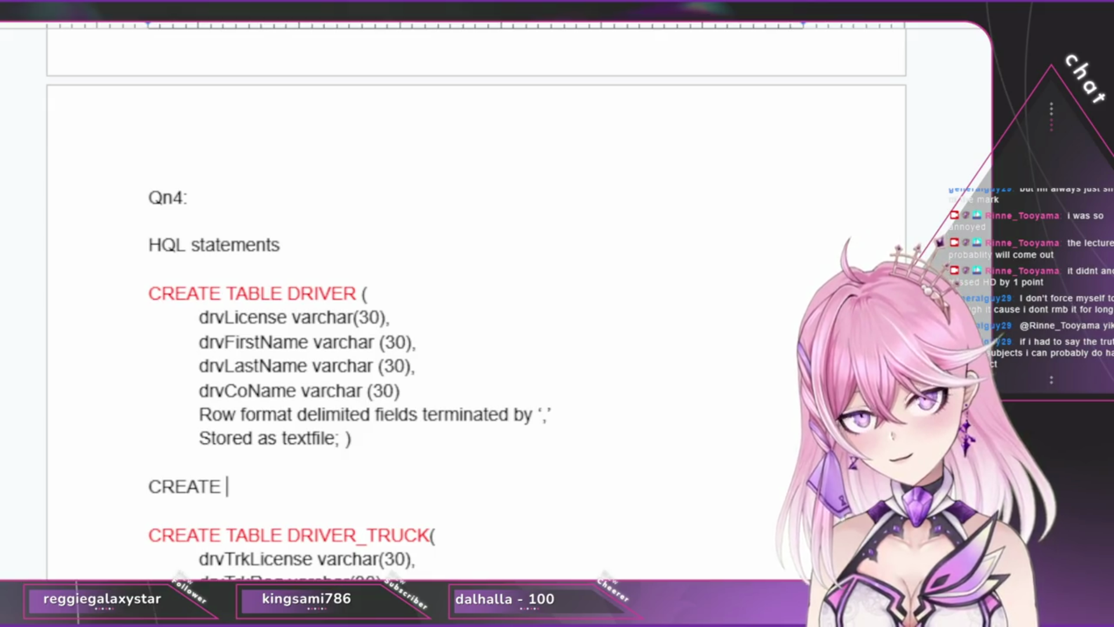
type("TAV")
key("BackSpace")
type("b")
key("BackSpace")
type("BLE ")
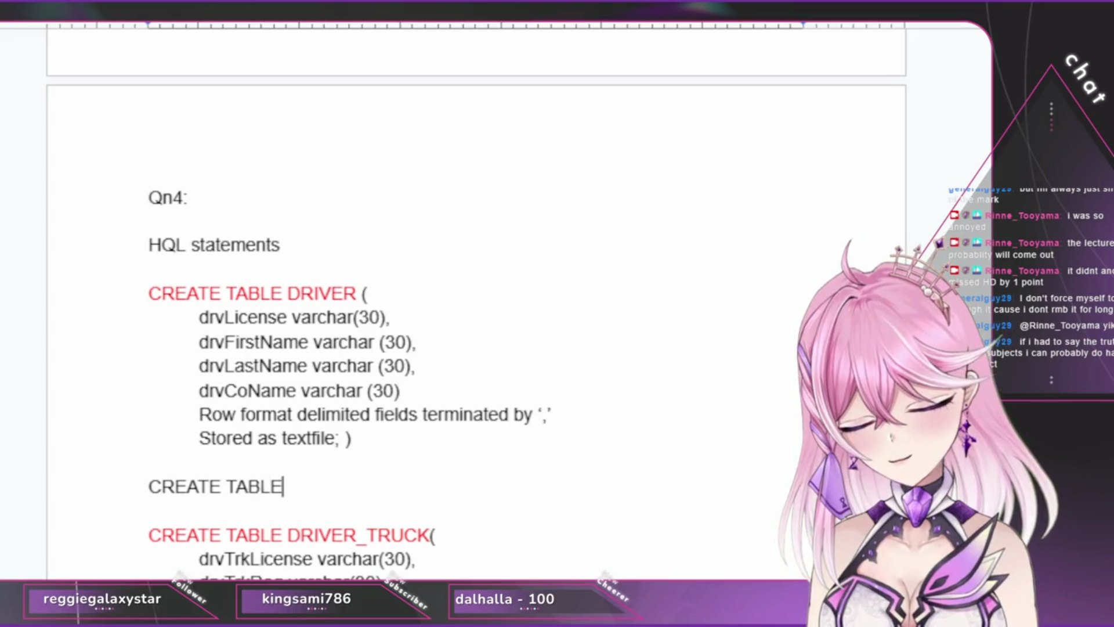
type("TR")
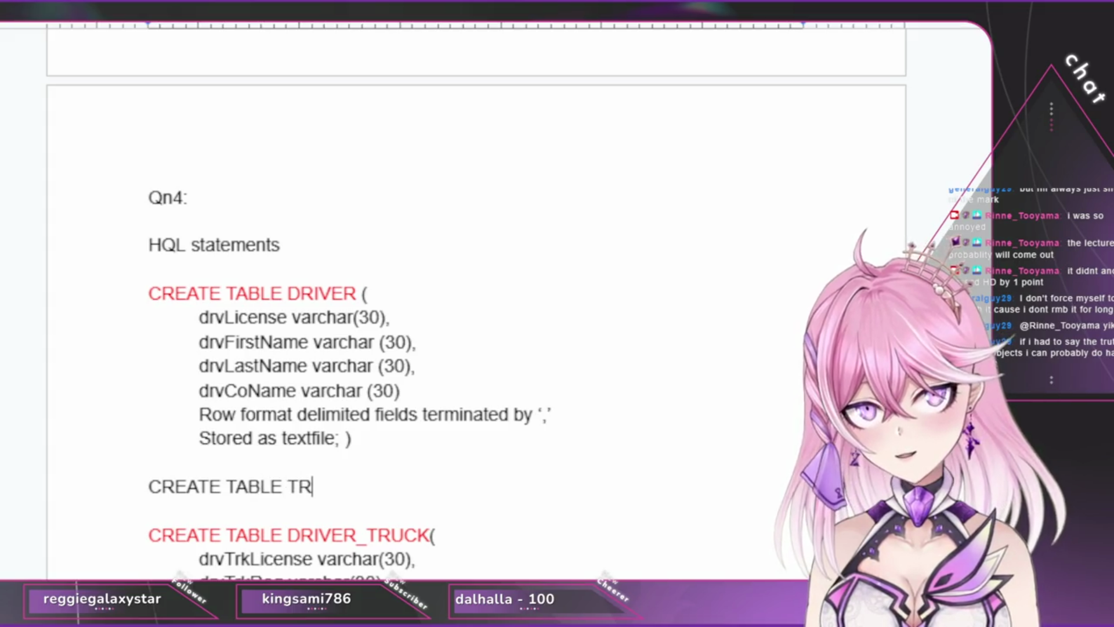
type("UCK")
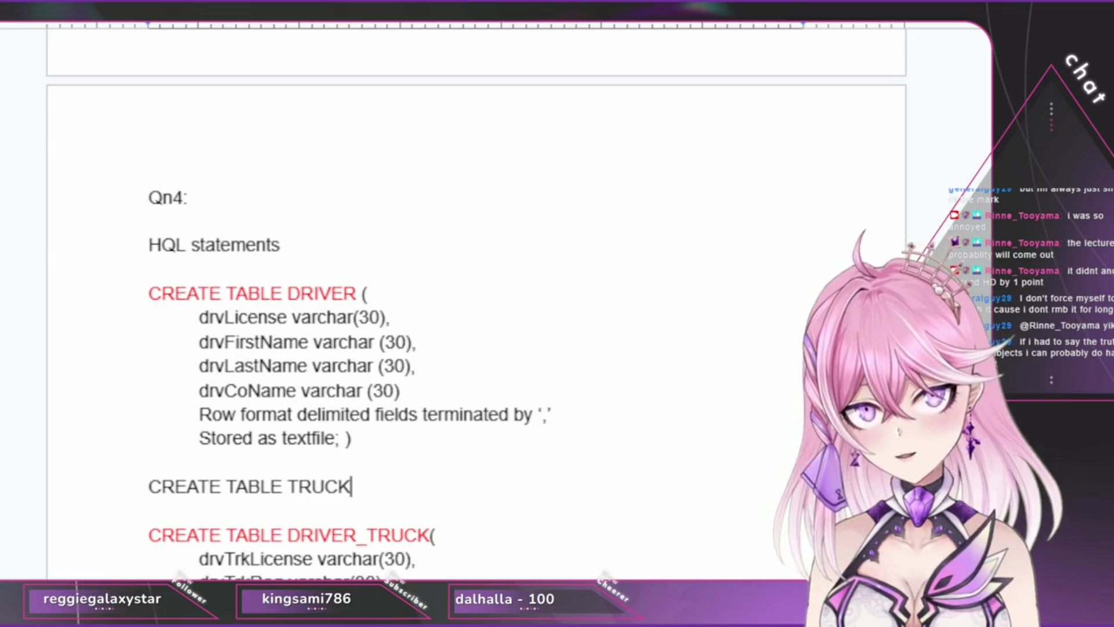
type("(")
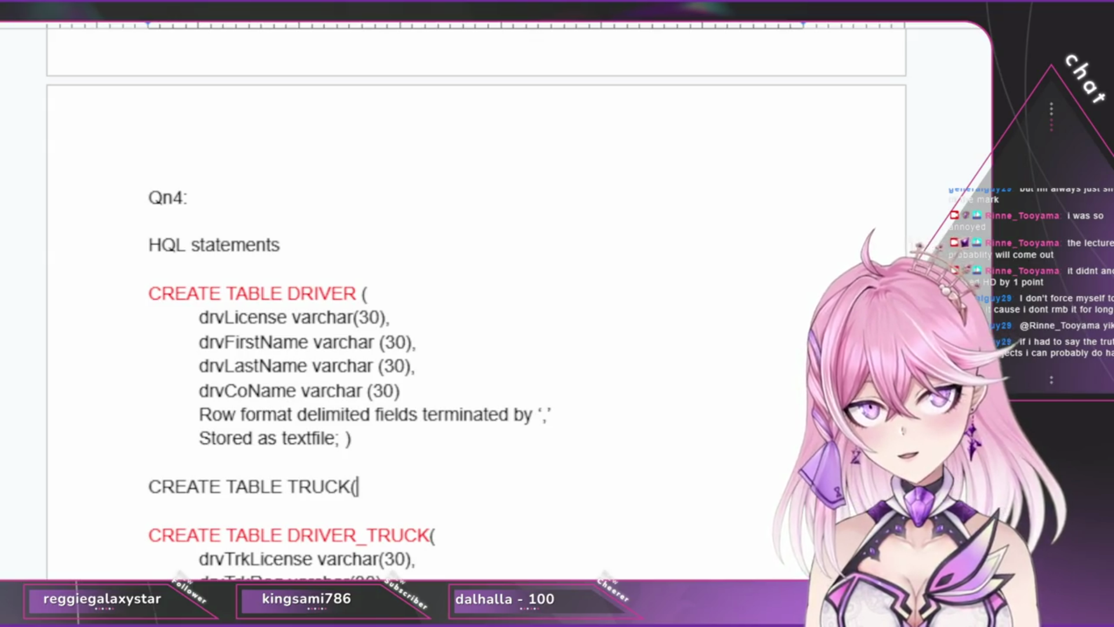
key("Return")
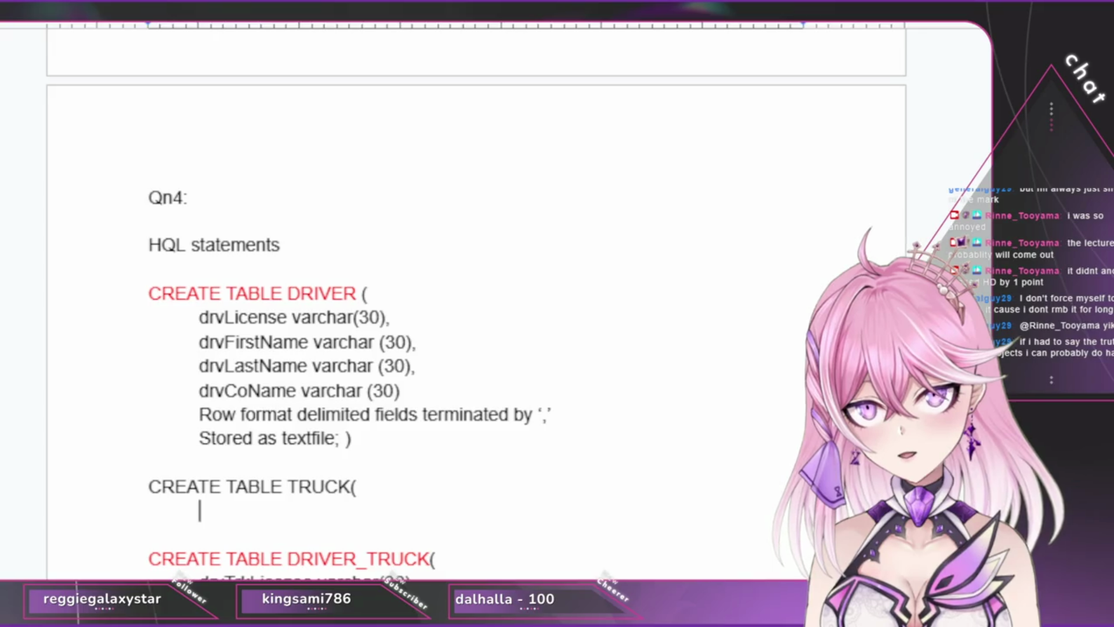
type("tr")
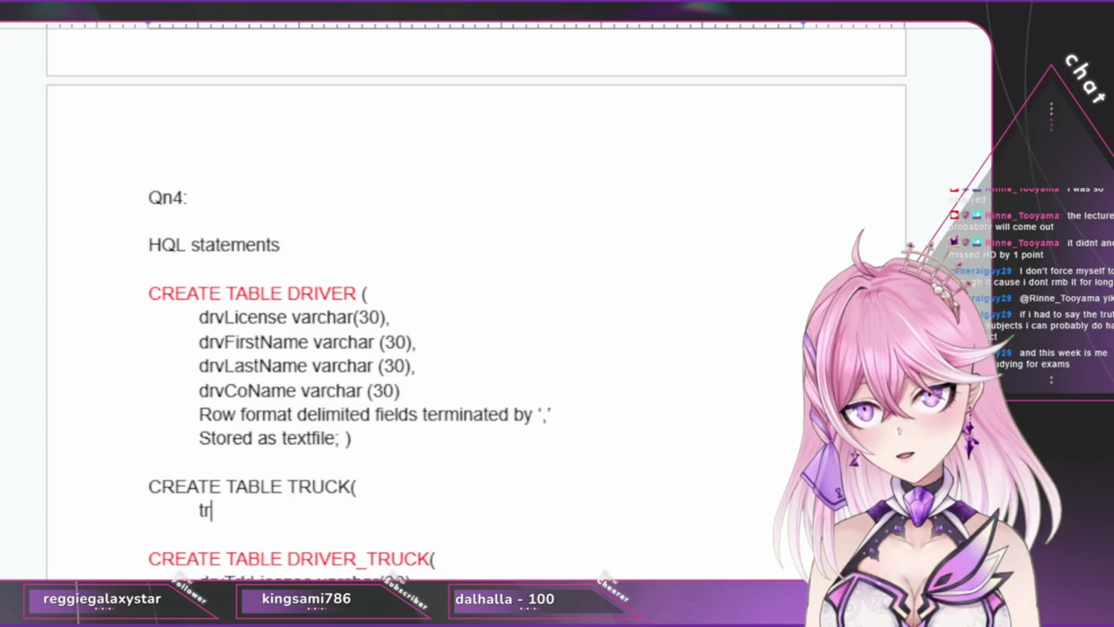
type("k")
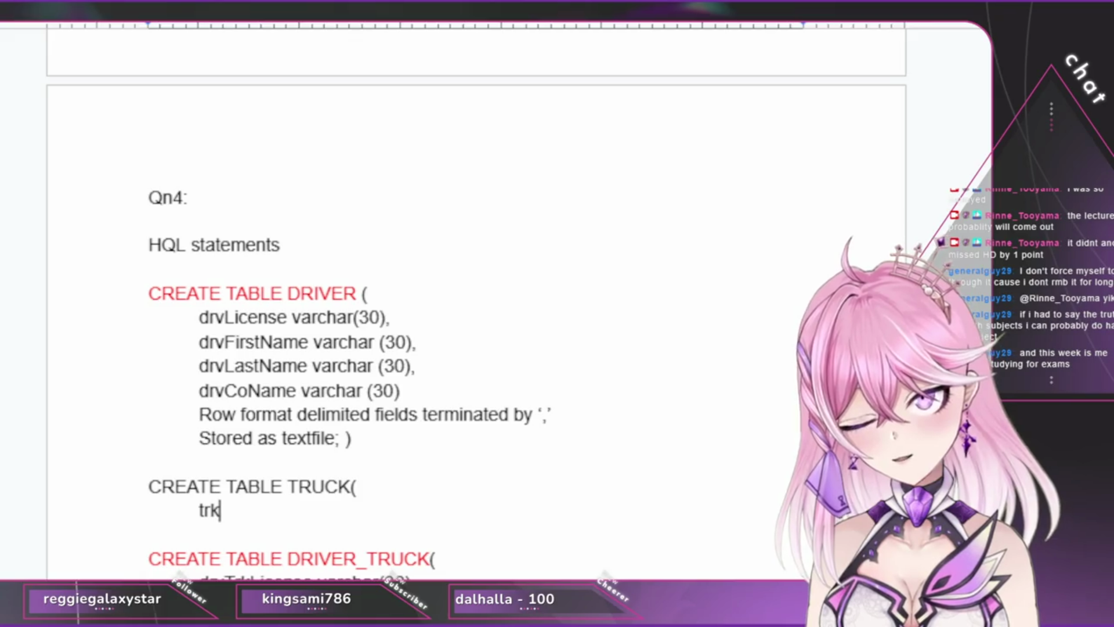
type("Reg")
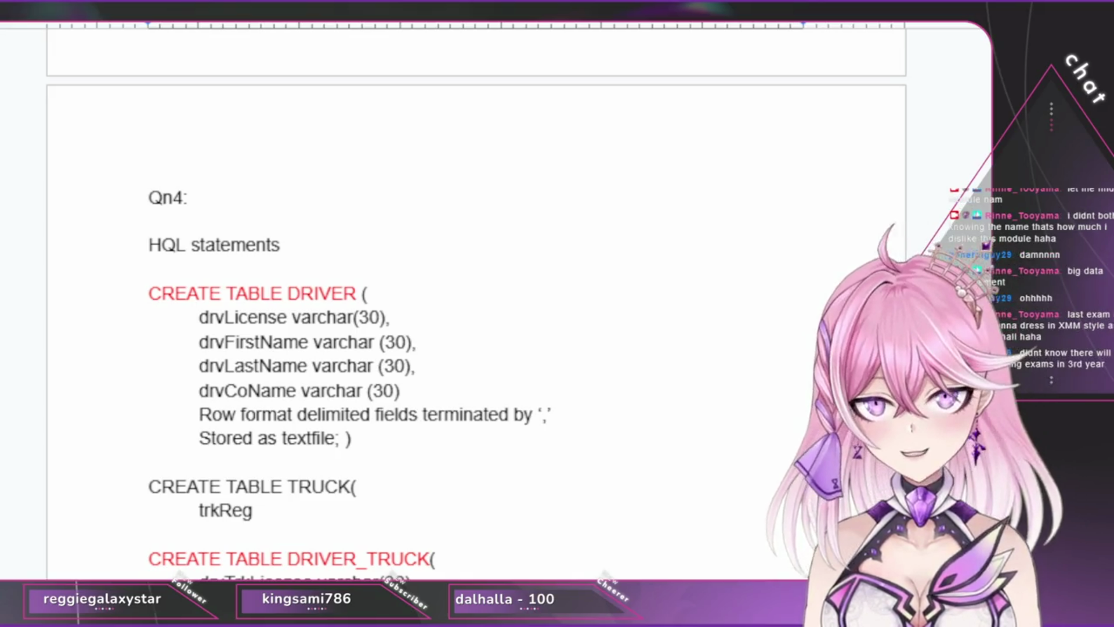
Write "trkReg varchar(30)" as the first TRUCK column and start an indented line for the next.
key("shift+Right")
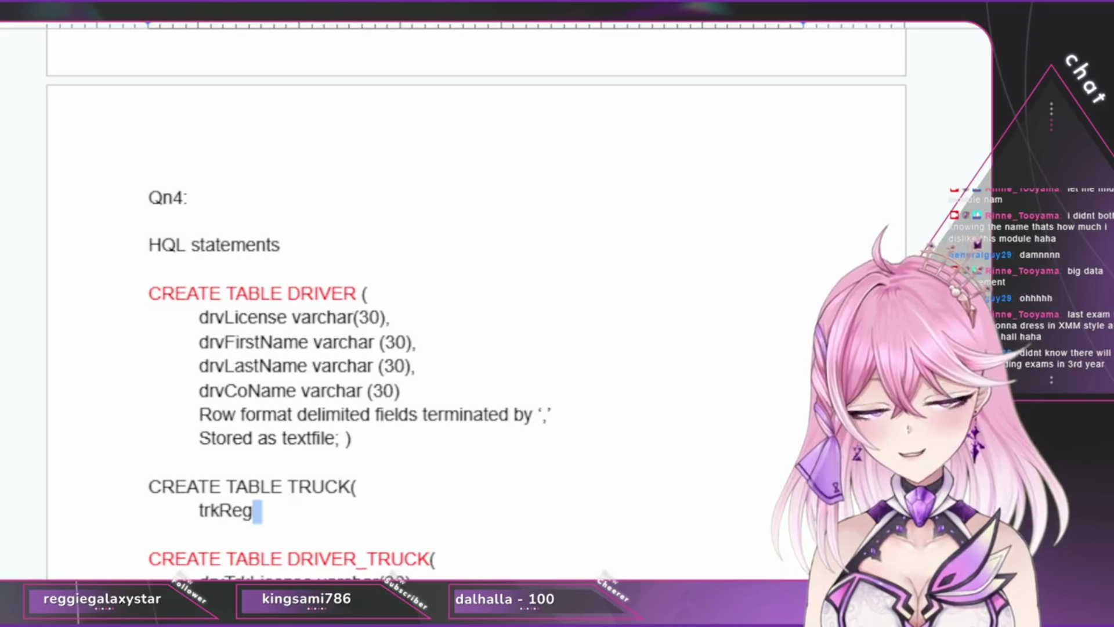
key("Left")
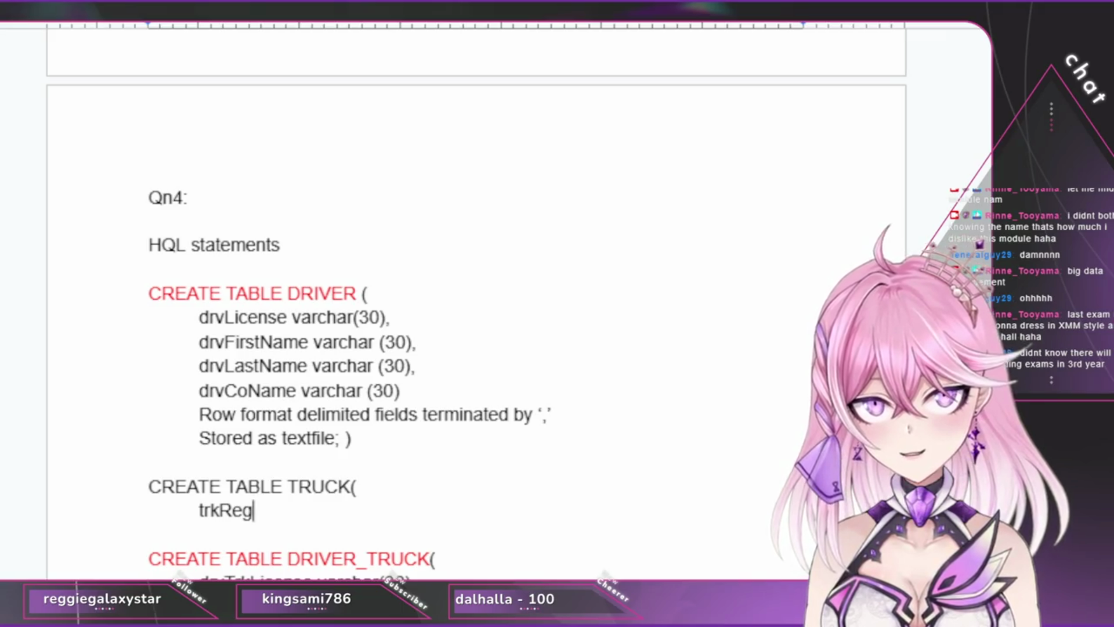
type("varchar")
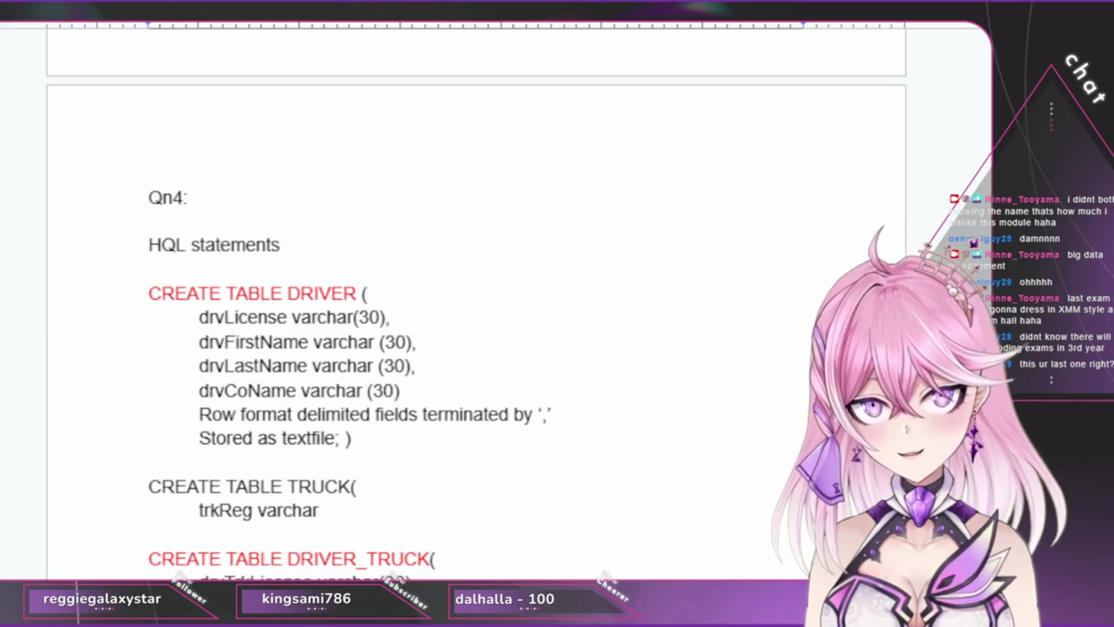
key("shift+Right")
key("BackSpace")
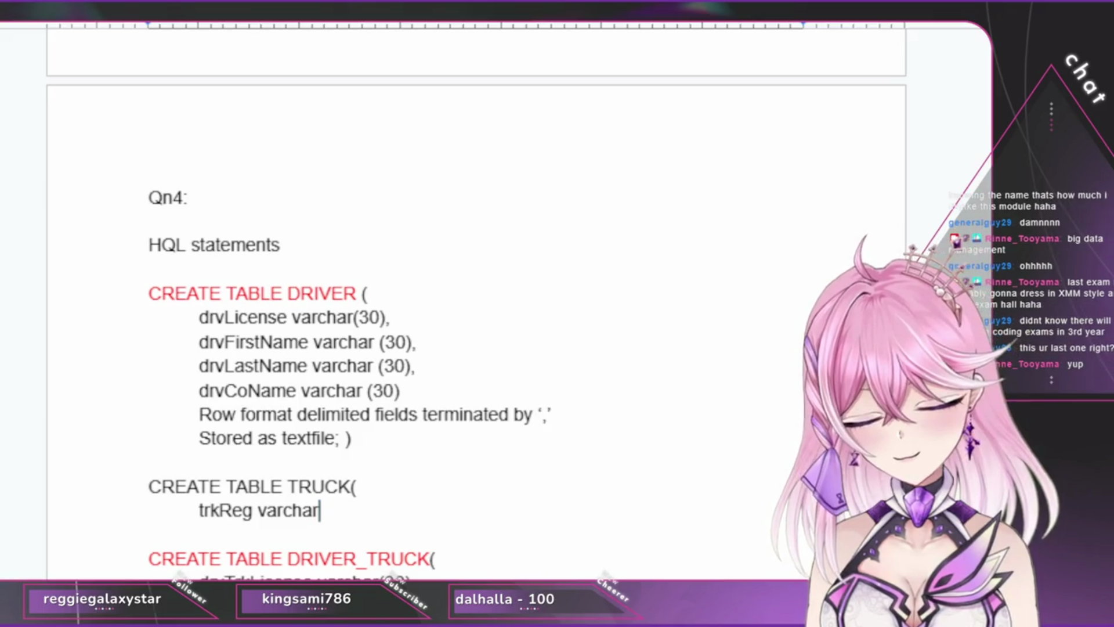
type("(30)")
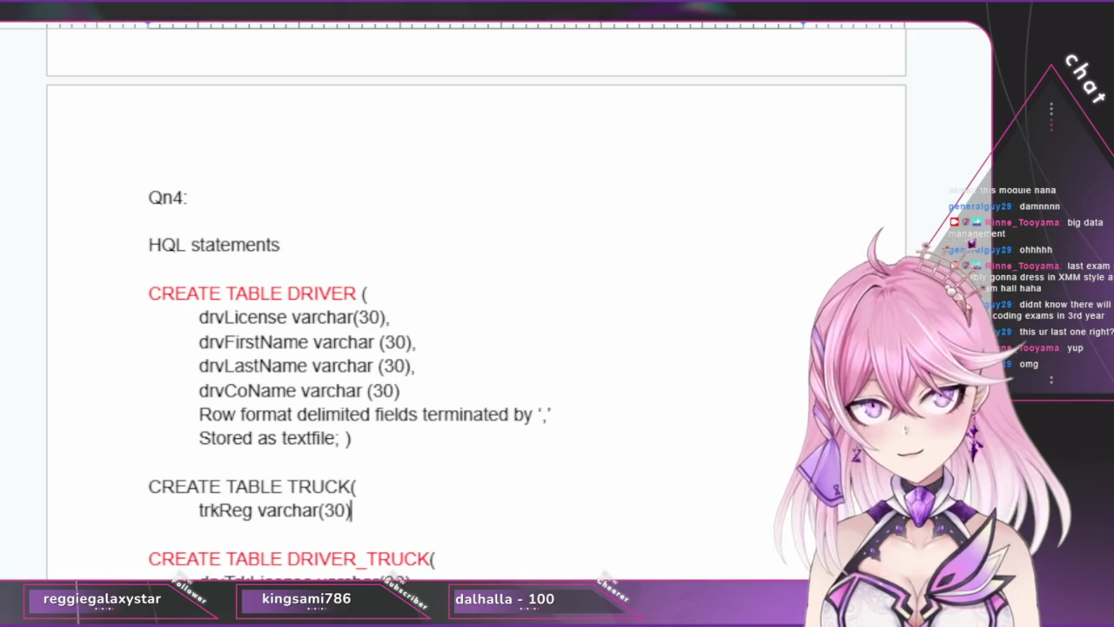
key("Return")
key("Tab")
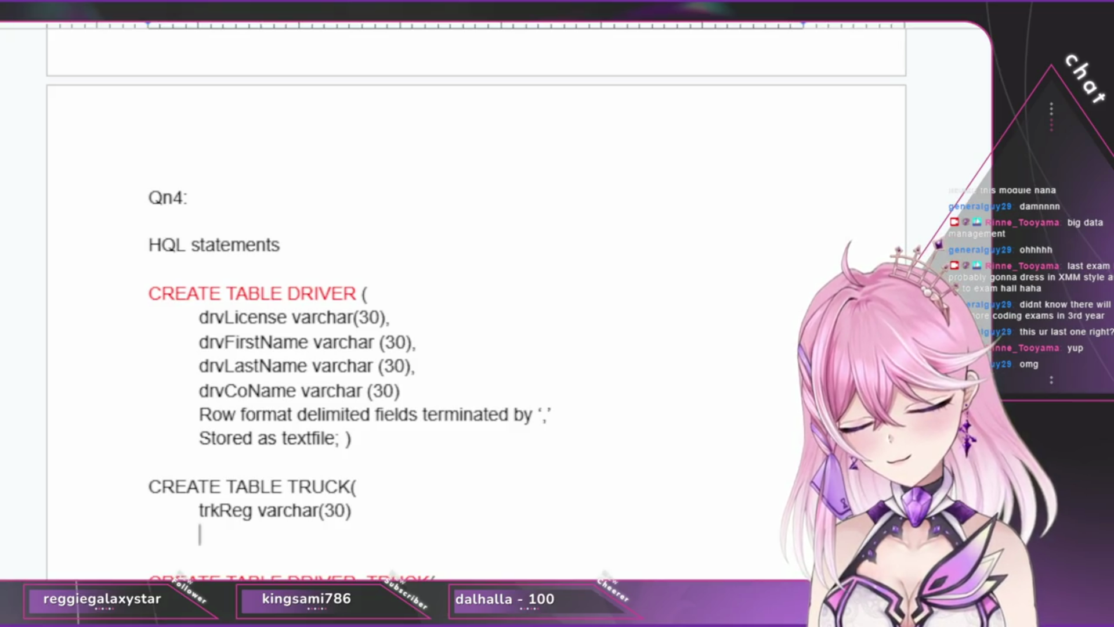
type("trk")
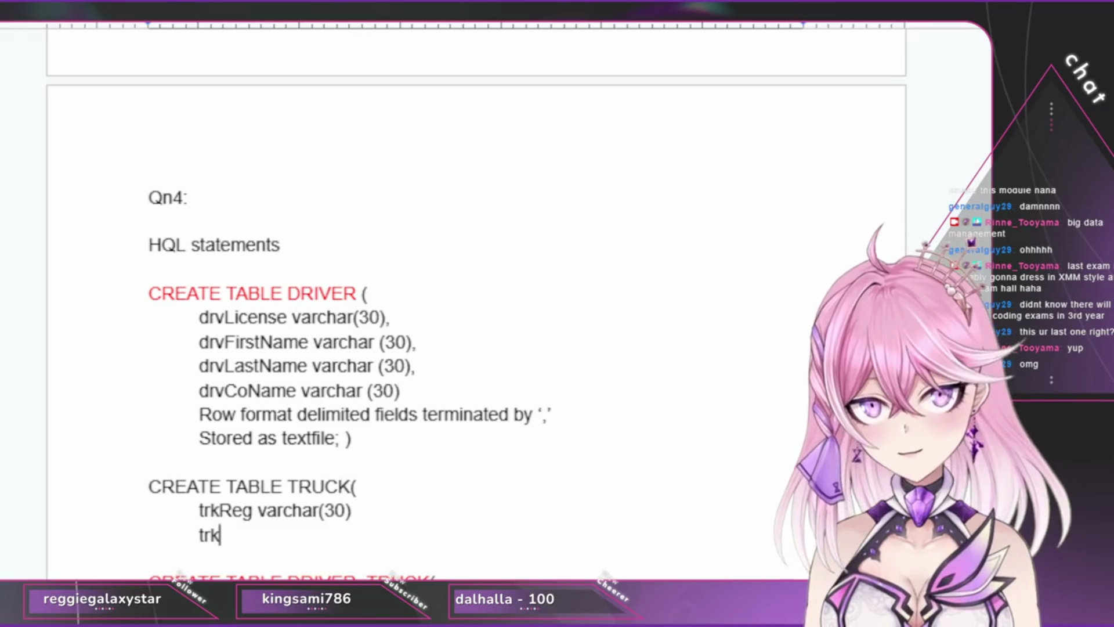
type("Company varcja")
Write the "trkCompany varchar(30)" column line, fixing the varcja typo.
key("BackSpace")
key("BackSpace")
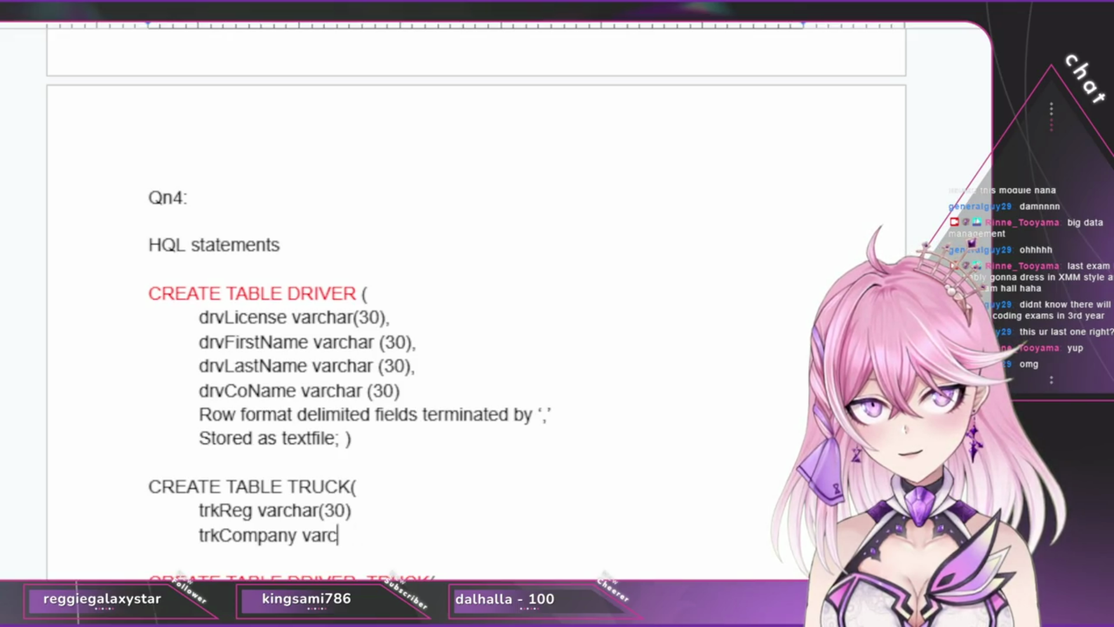
type("har")
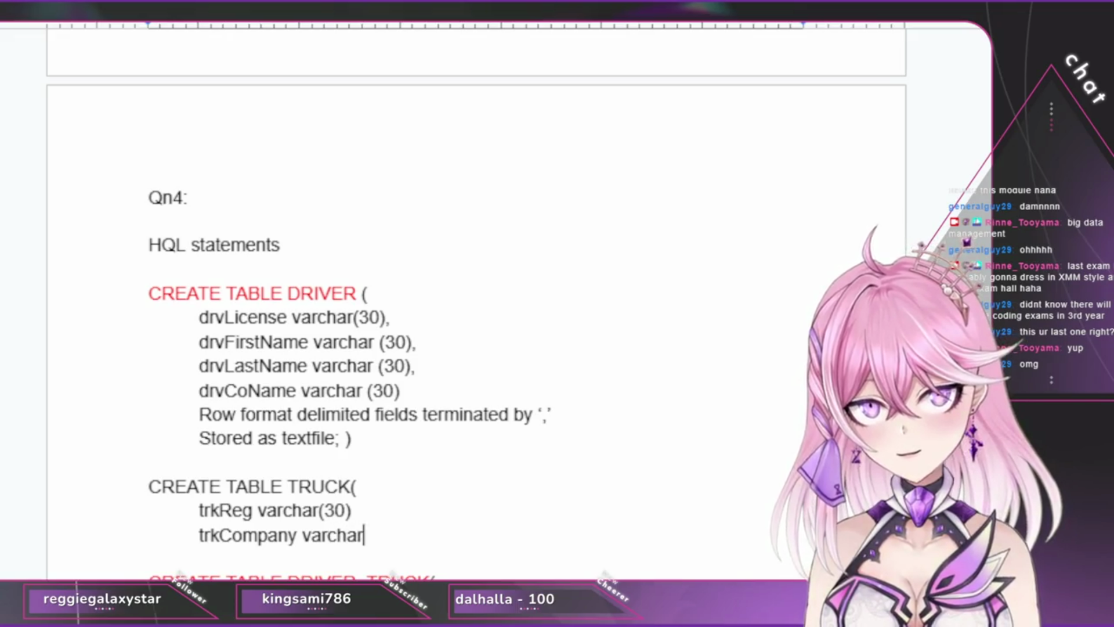
type("(30)")
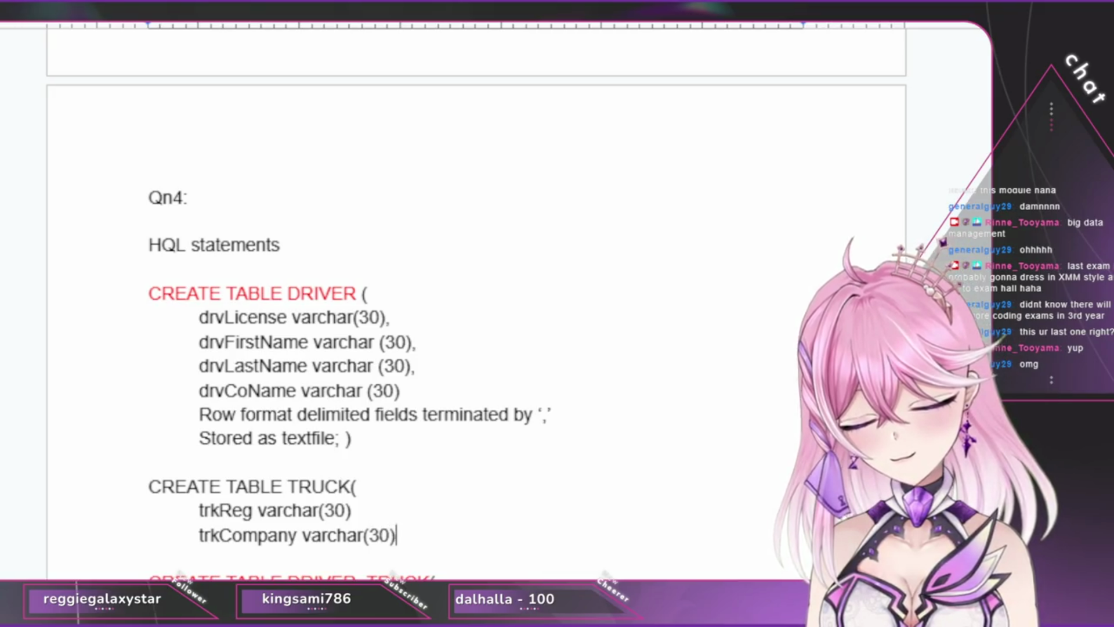
key("Return")
Add commas after the trkReg and trkCompany lines and write "trkCoName varchar(30)" as the third column.
key("Up")
key("Up")
key("End")
type(",")
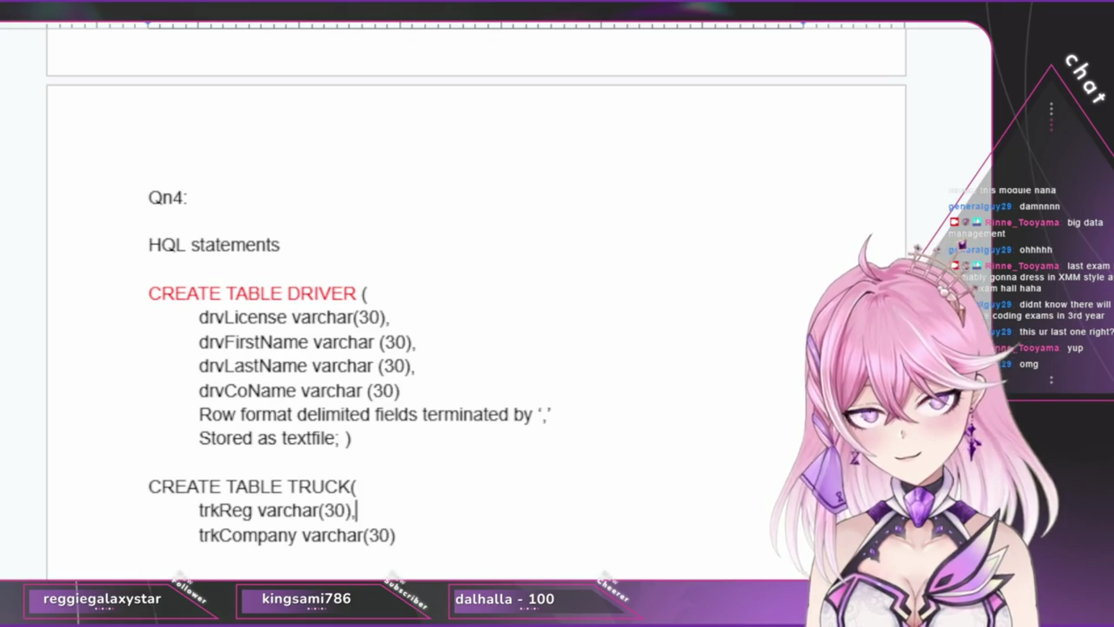
key("Down")
key("End")
type(",")
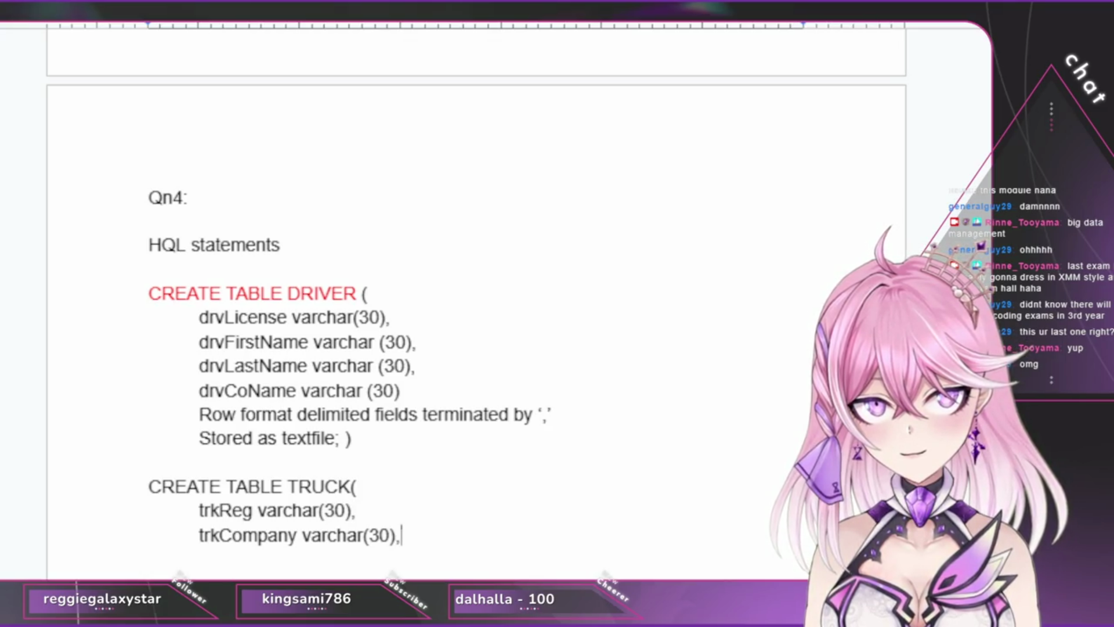
key("Down")
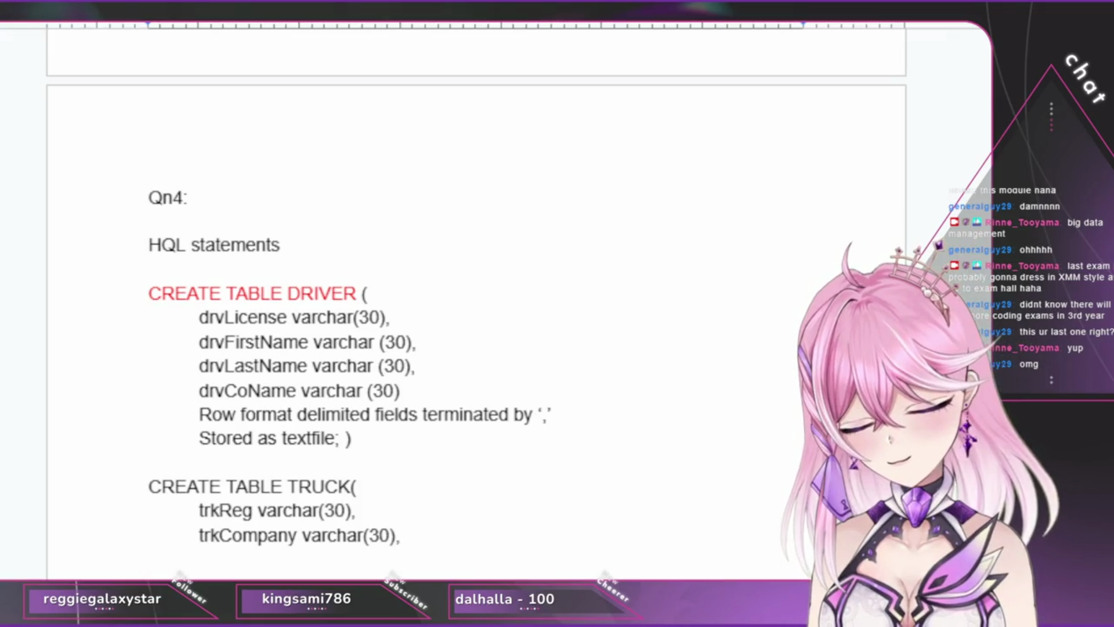
type("trk")
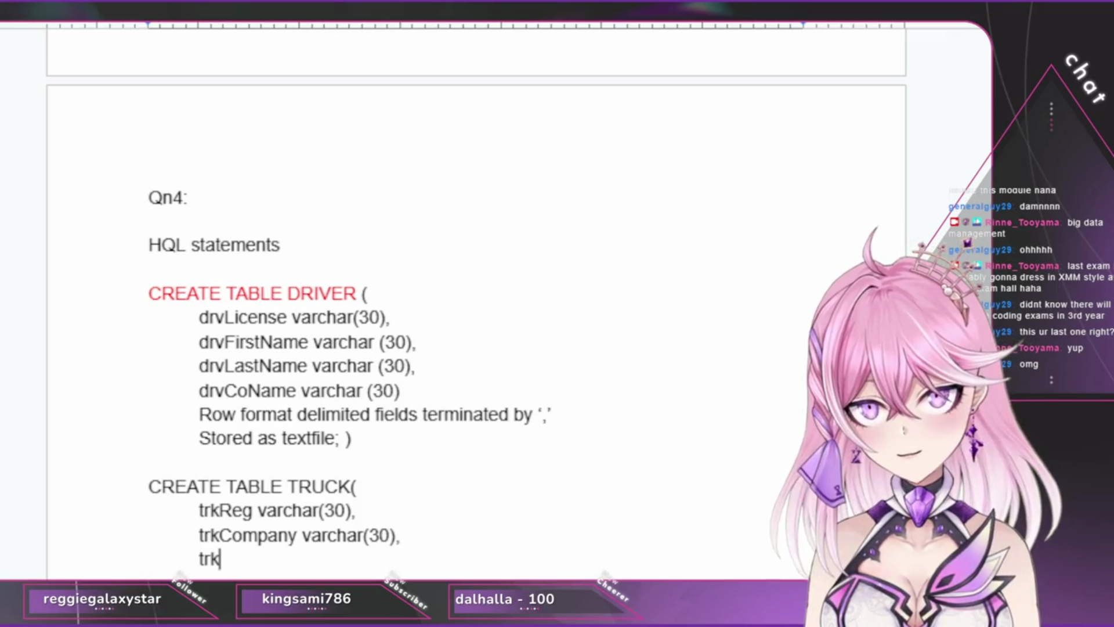
type("Co")
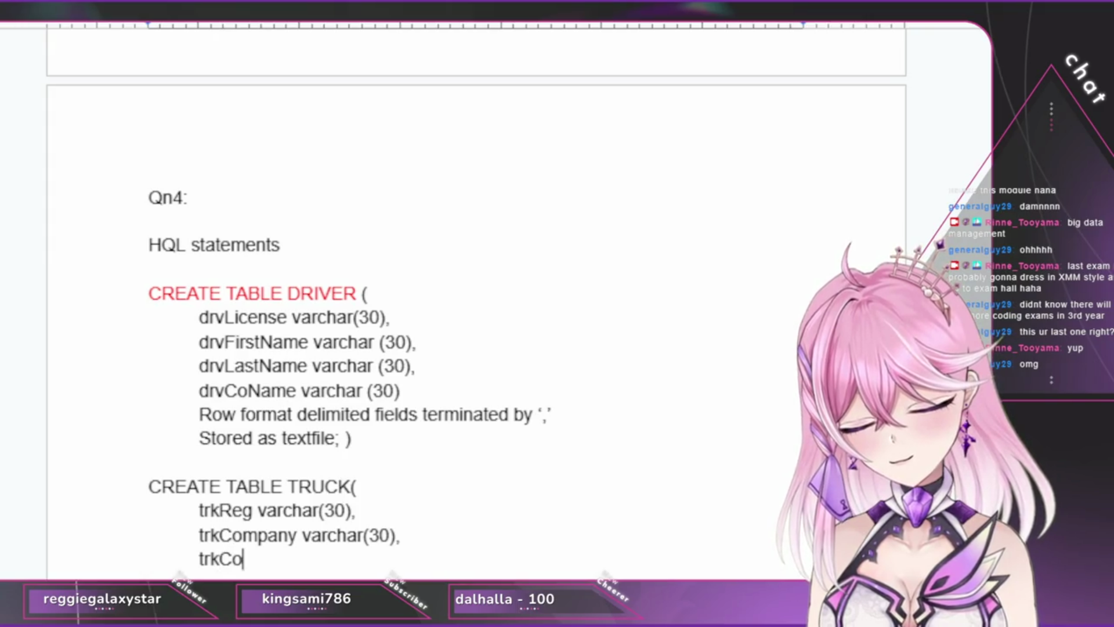
type("Name")
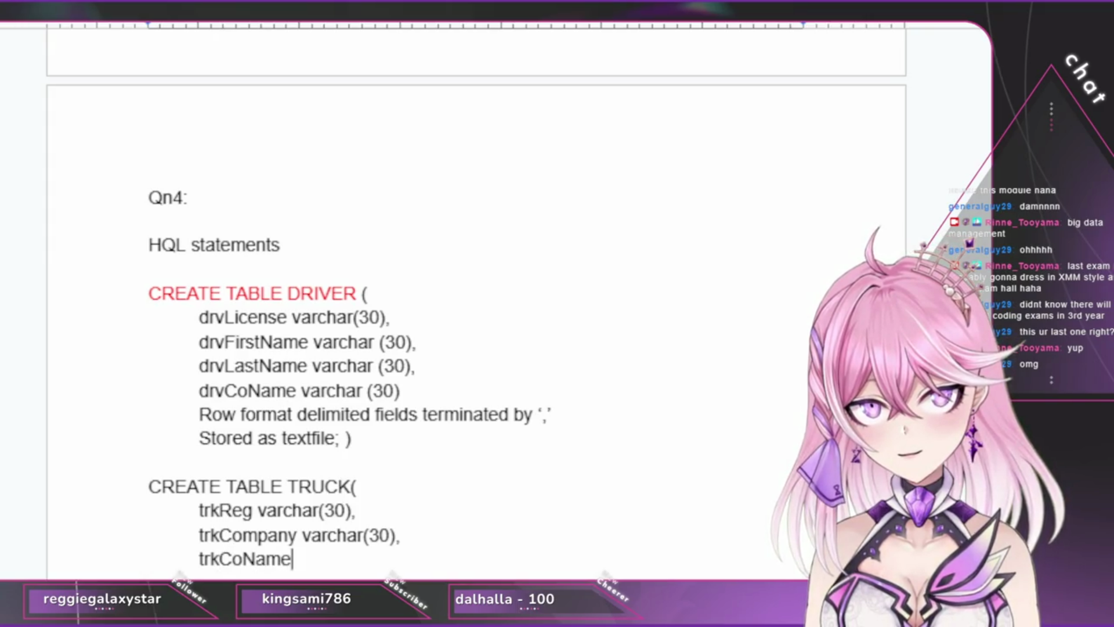
type(" var")
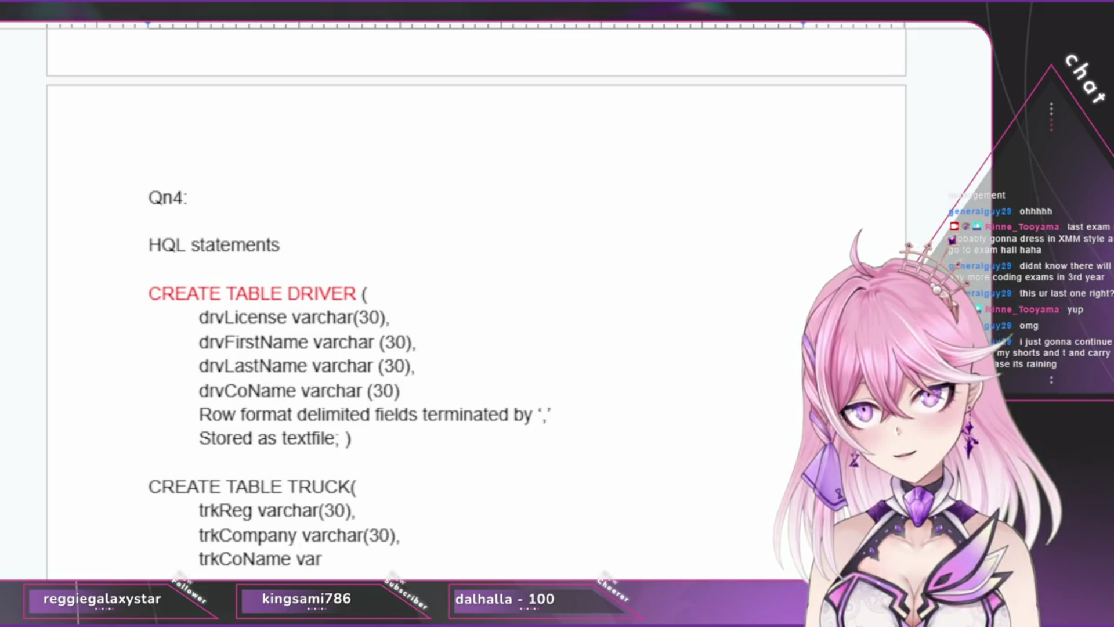
type("char(30)")
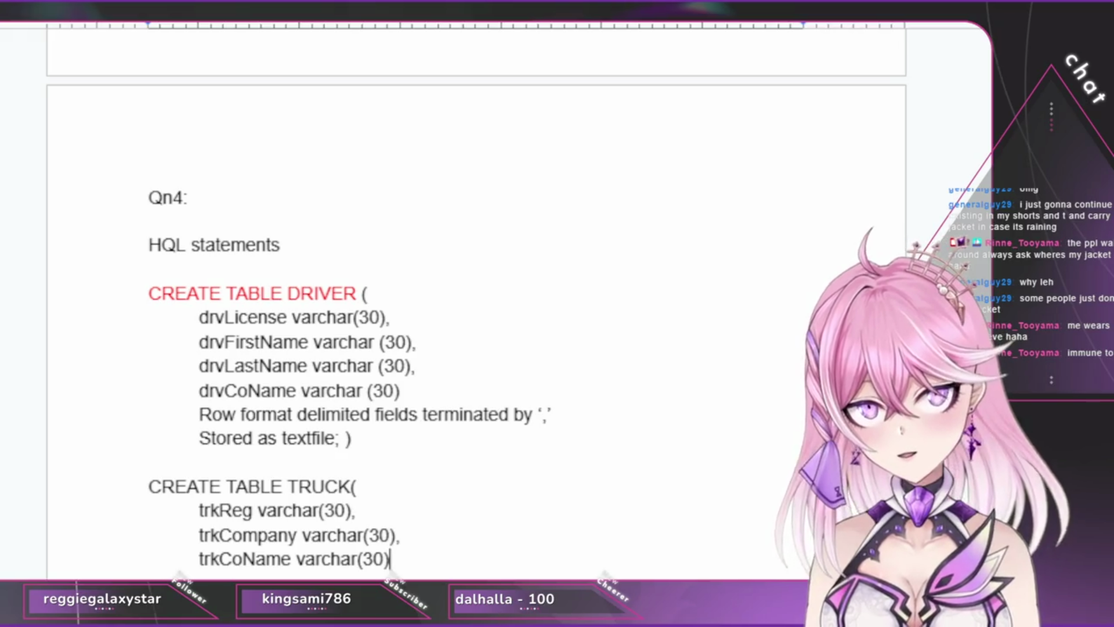
key("Return")
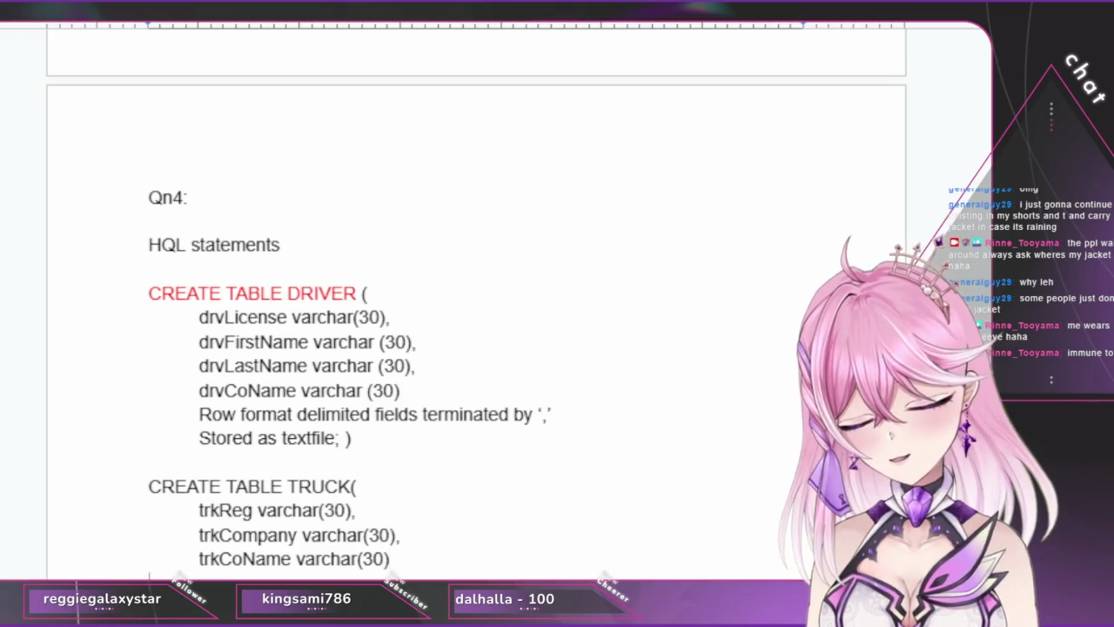
Indent a new line under trkCoName and begin the Row format delimited clause.
key("Tab")
type("Row for")
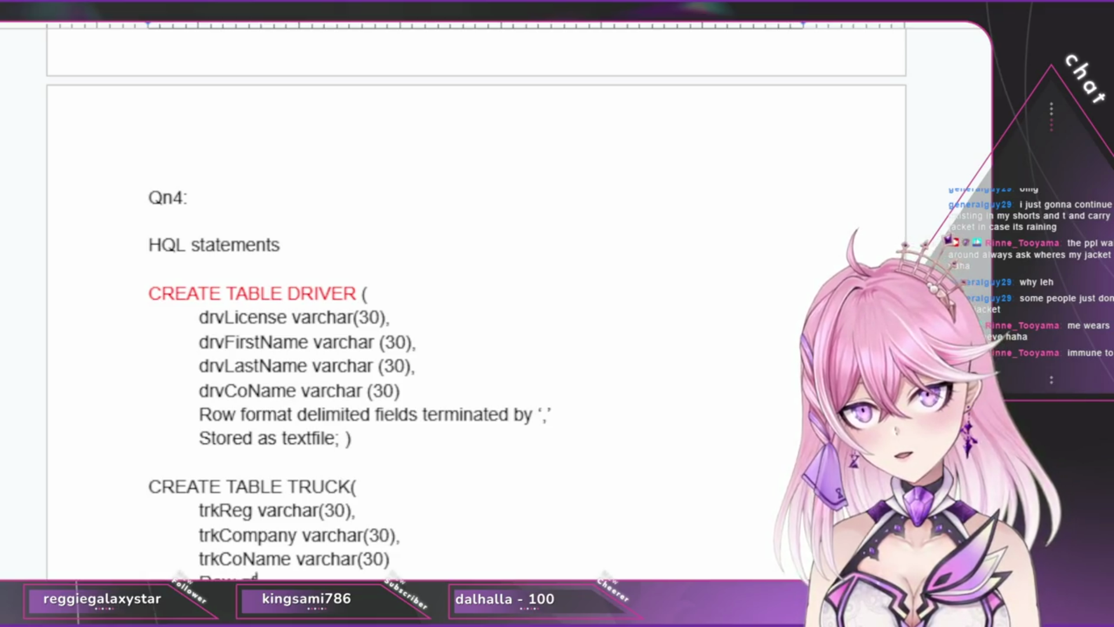
type("mat")
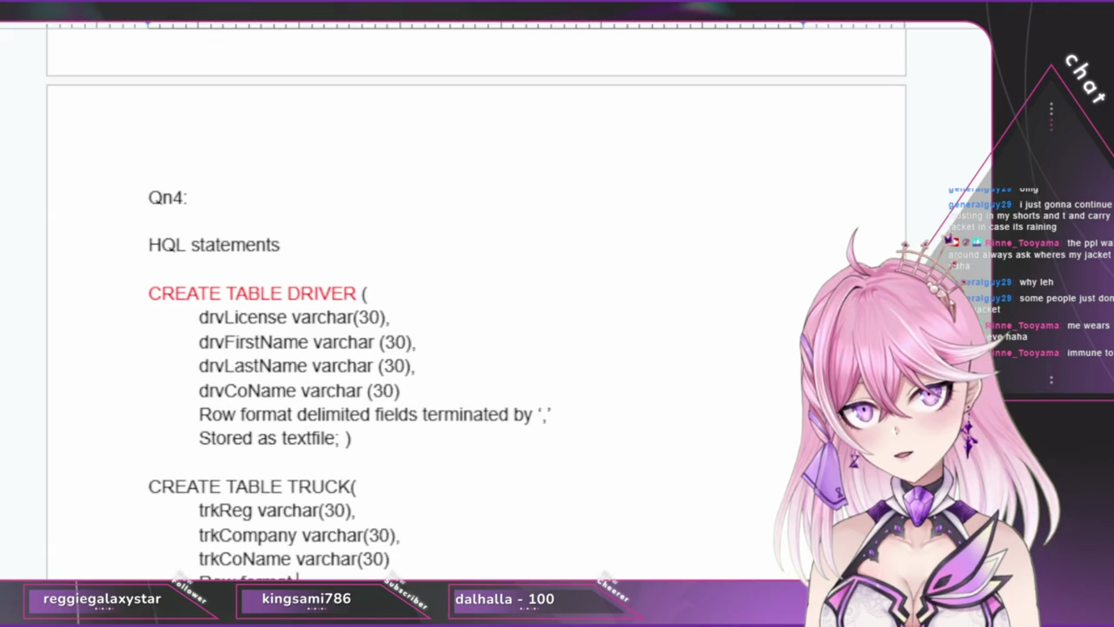
type(" delimited ")
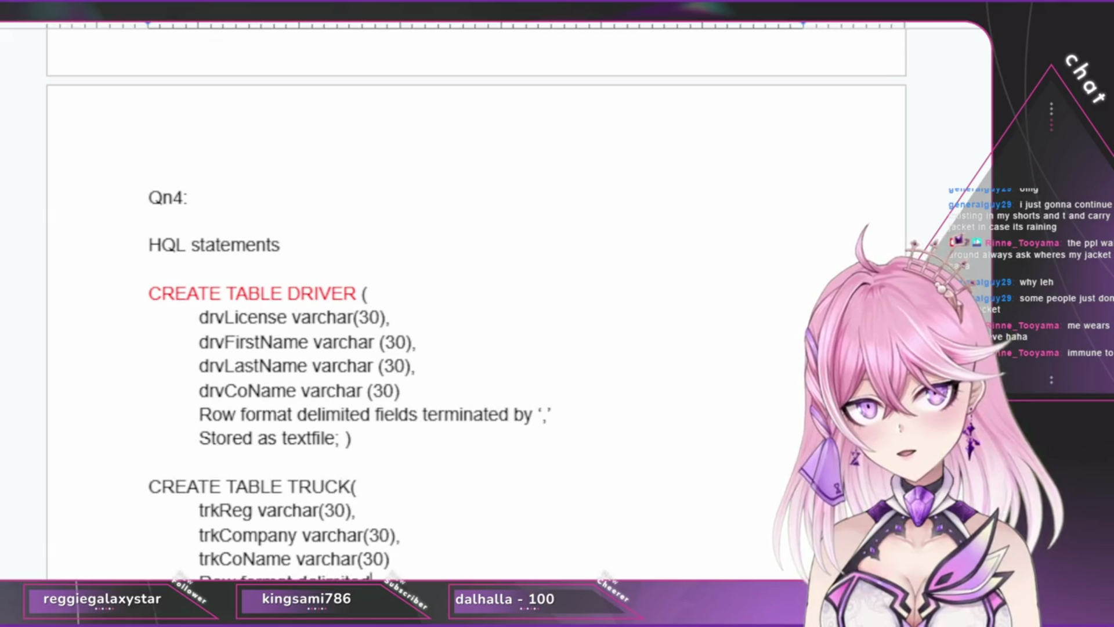
type("f")
type("ields")
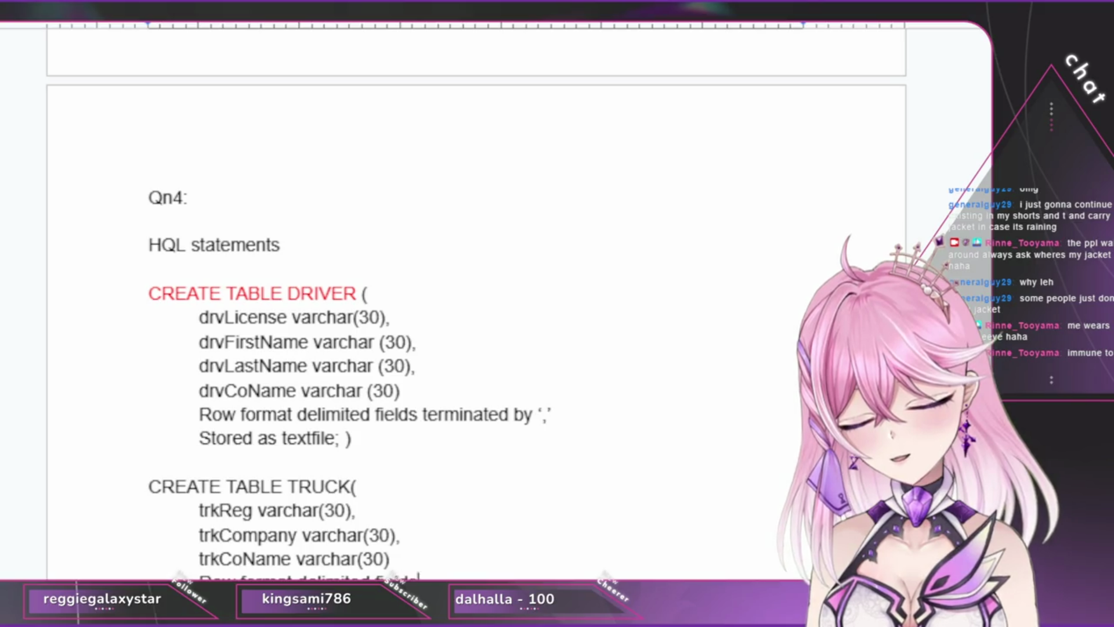
type(" terminated")
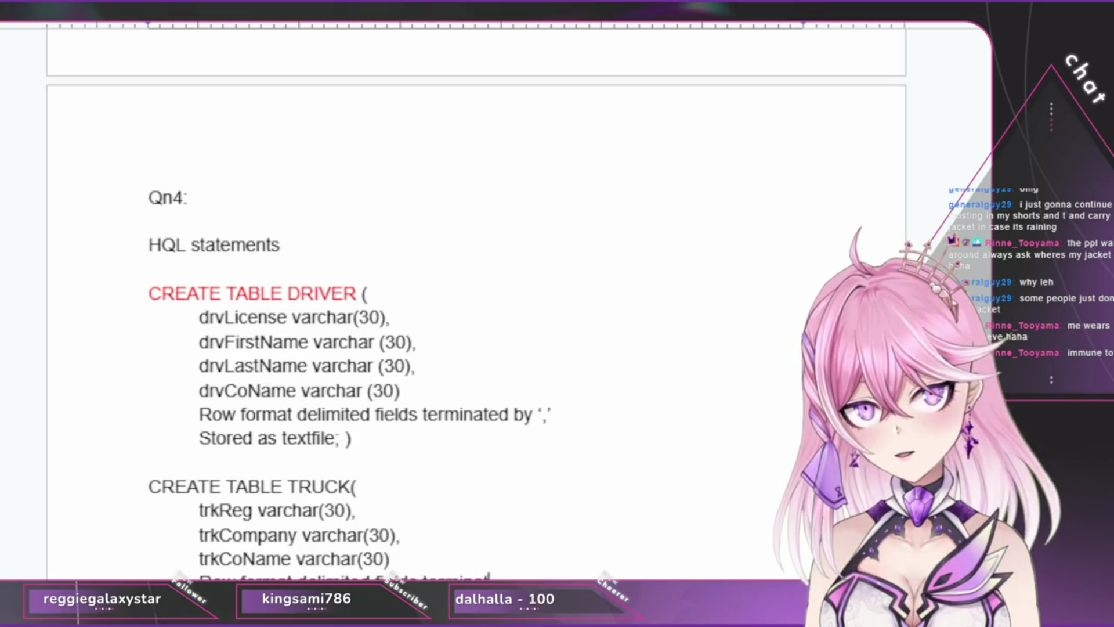
type(" by ‘")
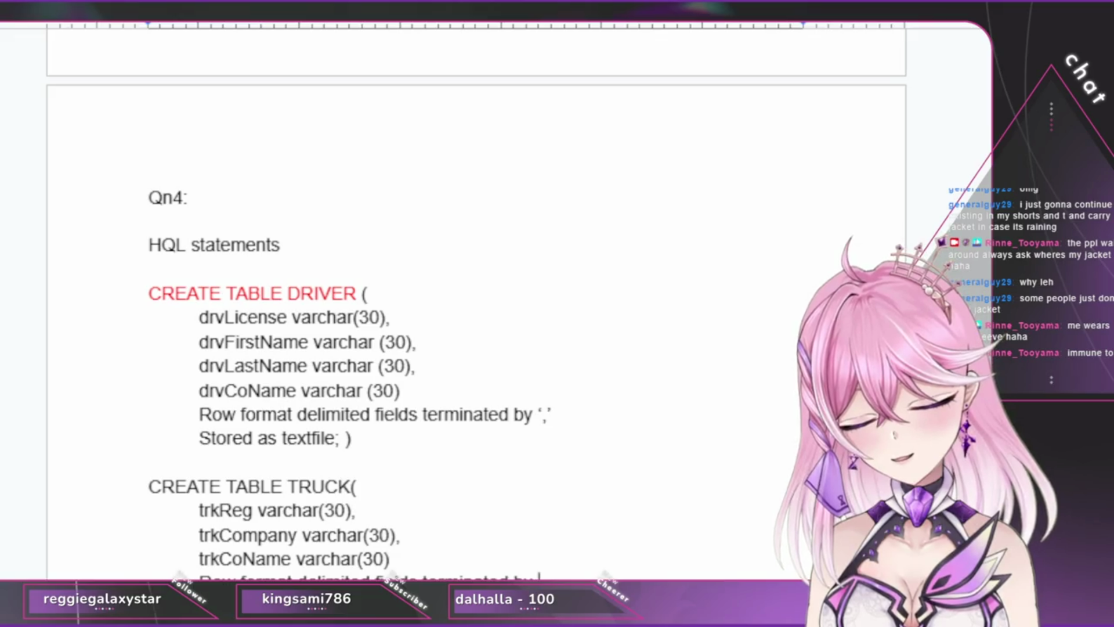
type(",’")
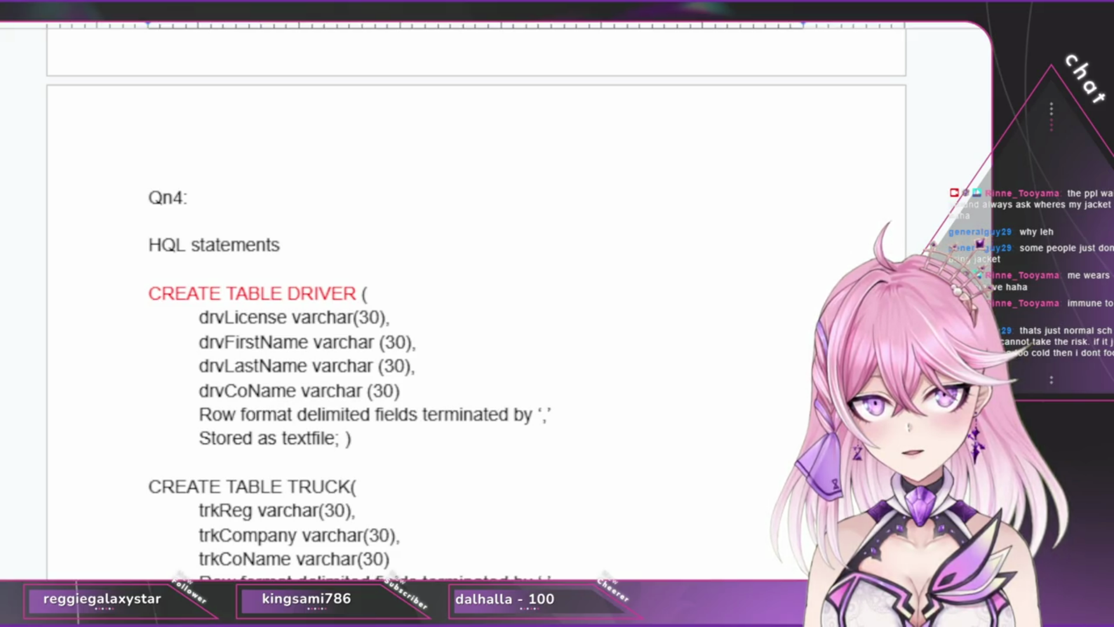
Colour the CREATE TABLE TRUCK header line red.
left_click_drag(148, 486, 350, 485)
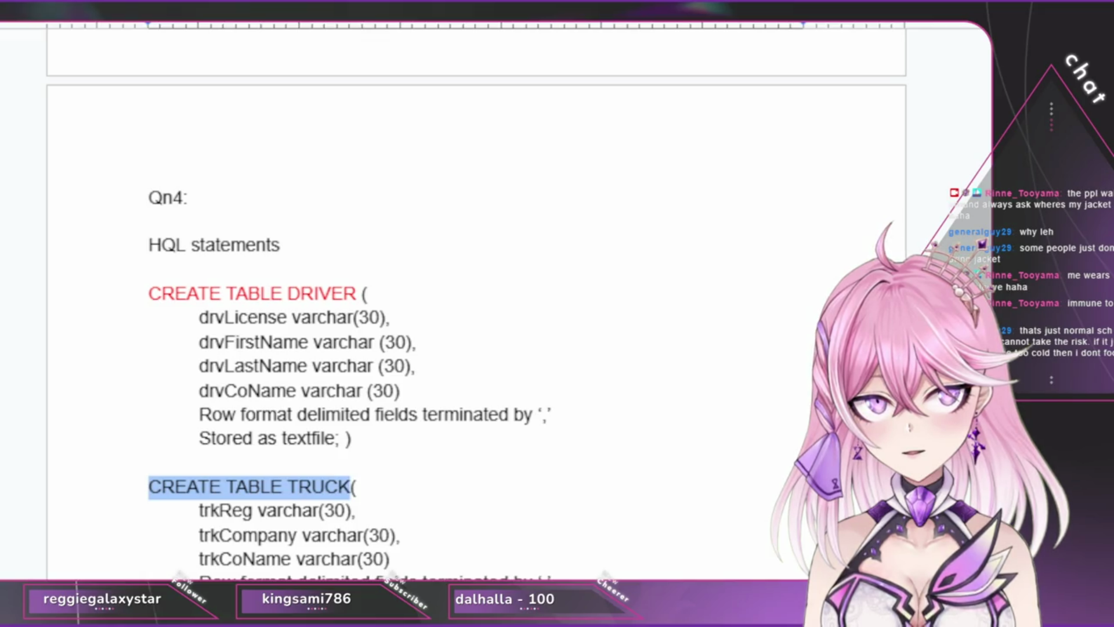
left_click(505, 8)
left_click(537, 44)
key("Right")
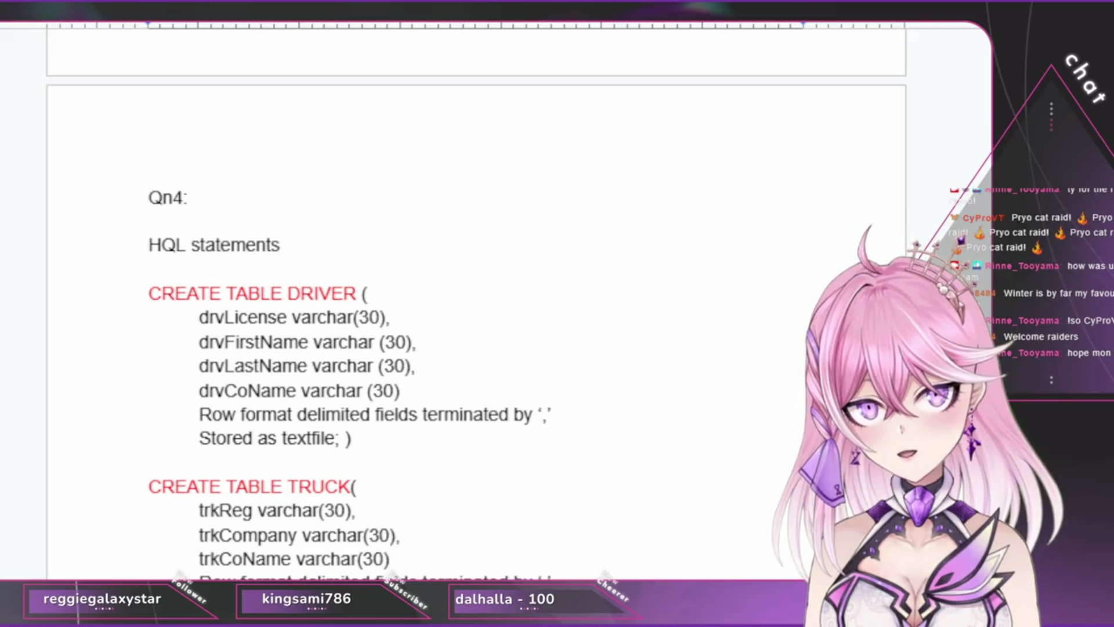
scroll(476, 331, "down", 3)
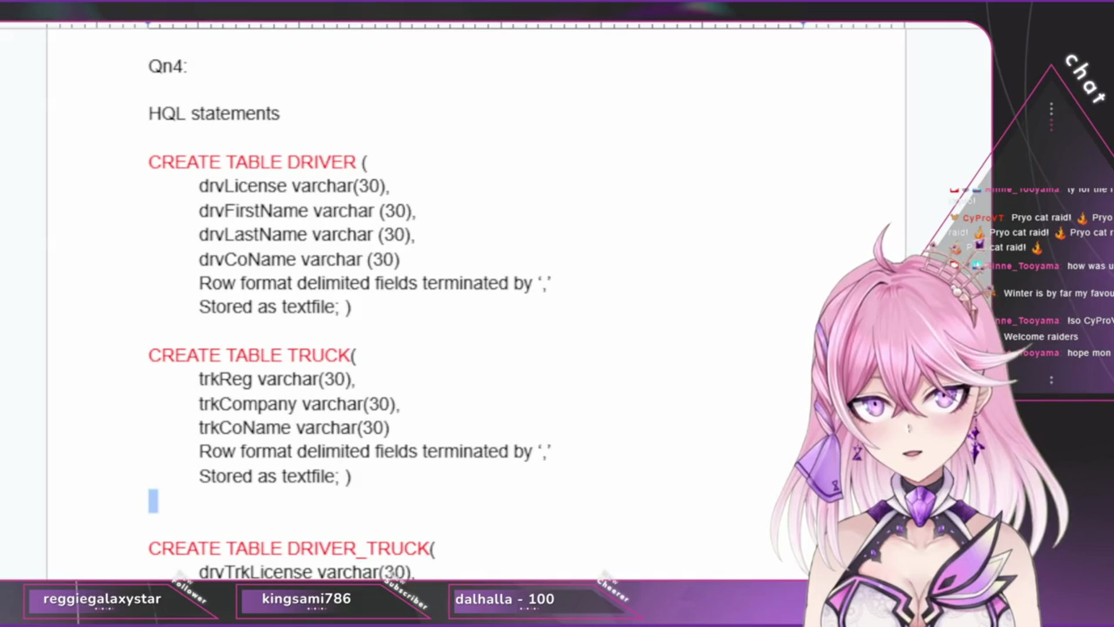
type("CREY")
Write "CREATE TABLE COMPANY(" after a blank line, correcting the COm and TABLK typos.
key("BackSpace")
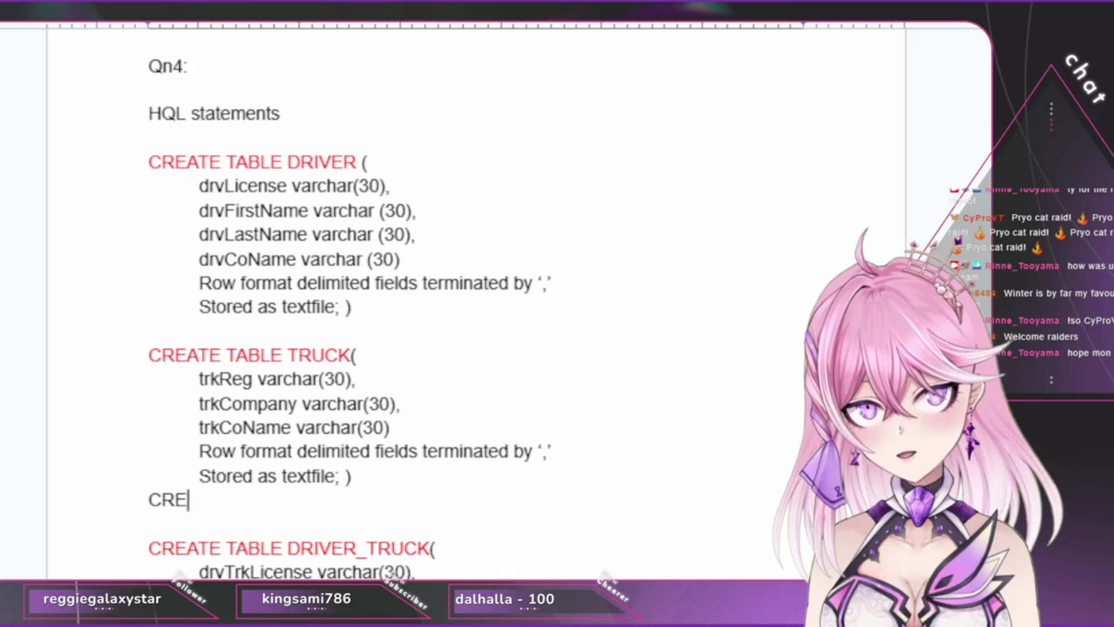
key("BackSpace")
key("BackSpace")
key("BackSpace")
key("Return")
type("Creya")
key("BackSpace")
key("BackSpace")
key("BackSpace")
key("BackSpace")
type("REAT")
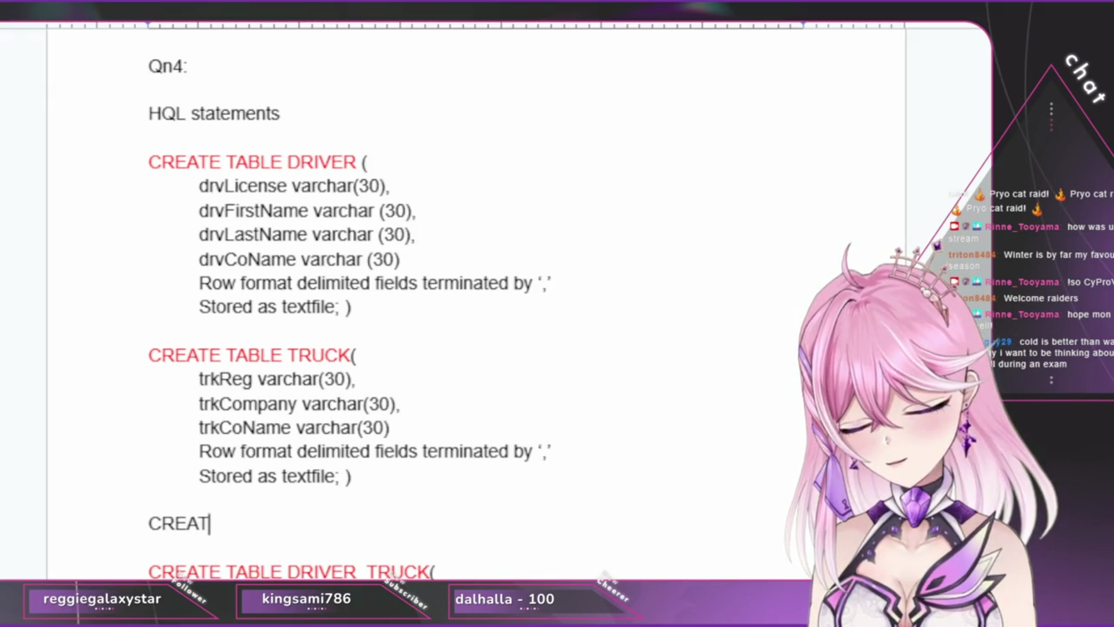
type("E")
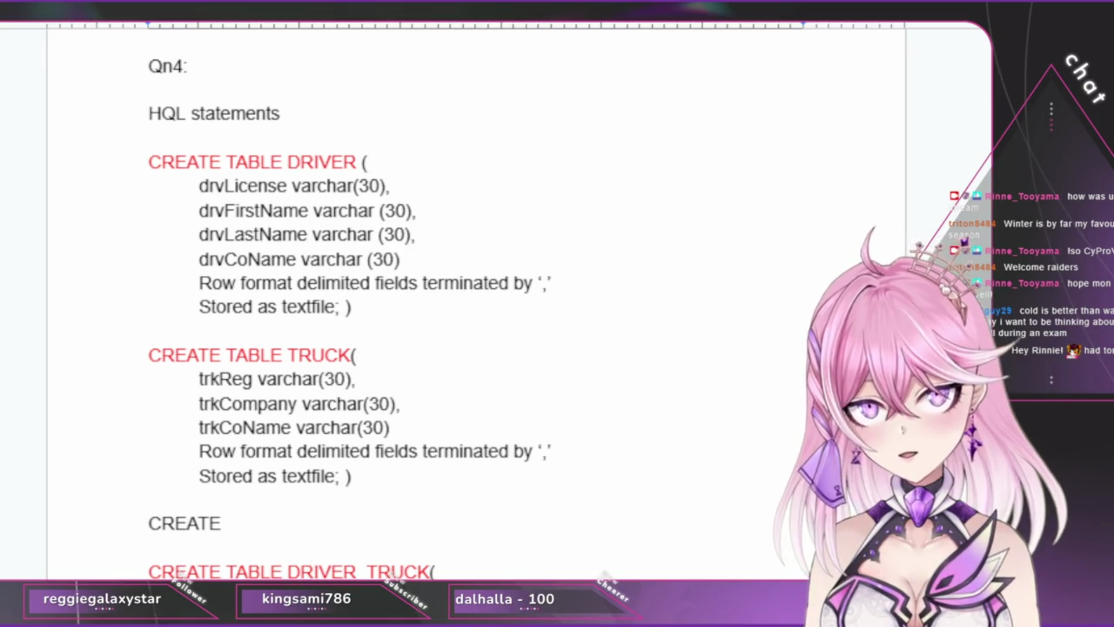
key("Up")
key("Down")
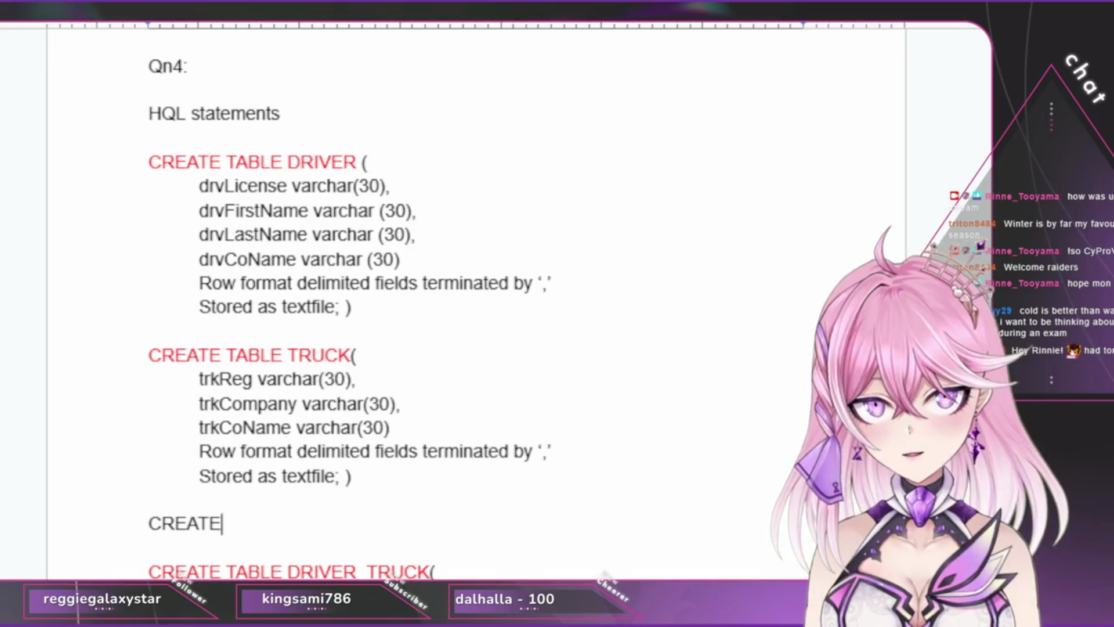
type("COmpa")
key("BackSpace")
key("BackSpace")
key("BackSpace")
key("BackSpace")
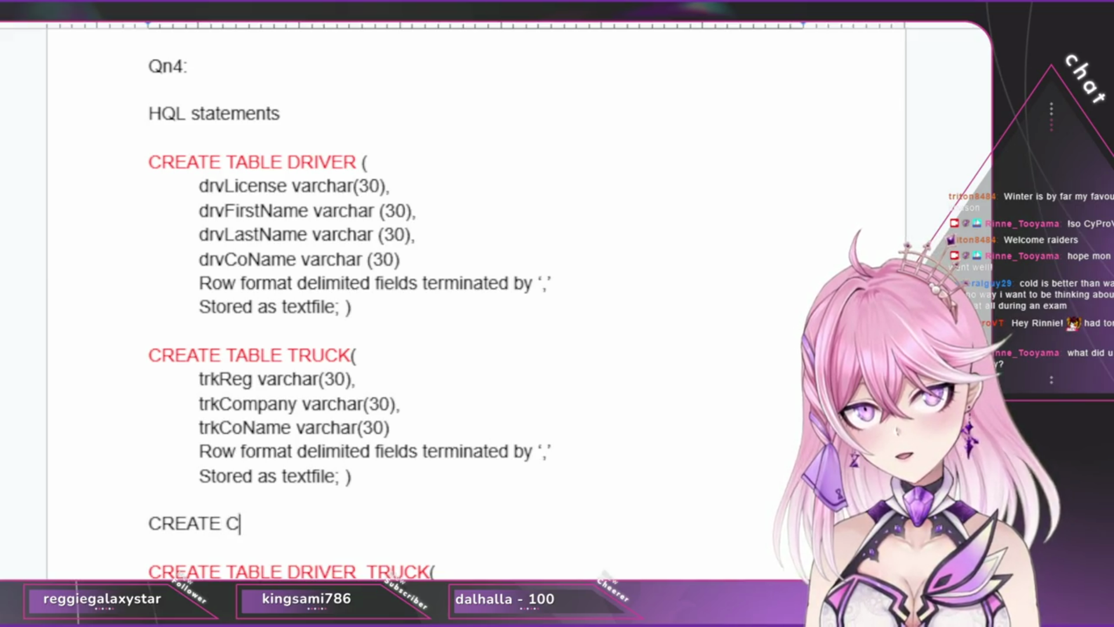
type("OMPANY")
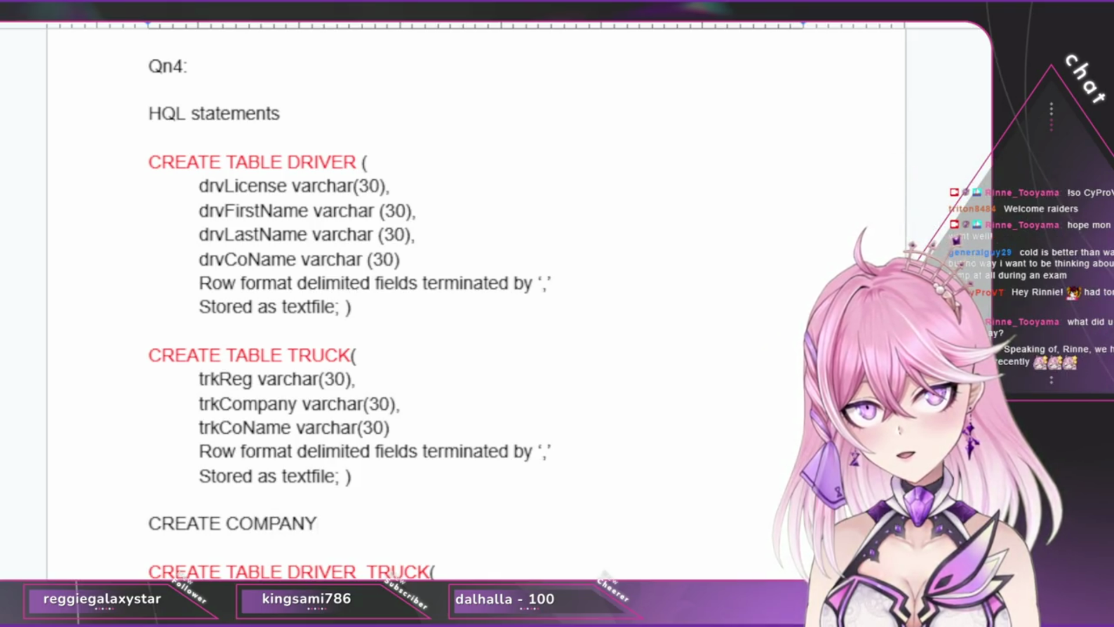
type(" TABLK")
key("BackSpace")
type("E")
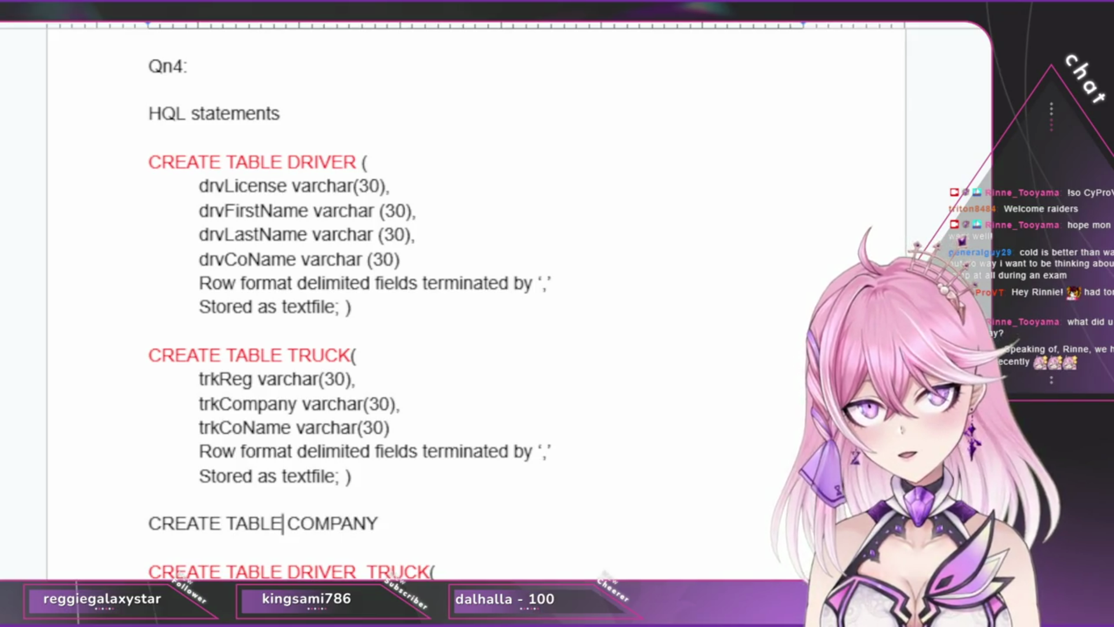
key("End")
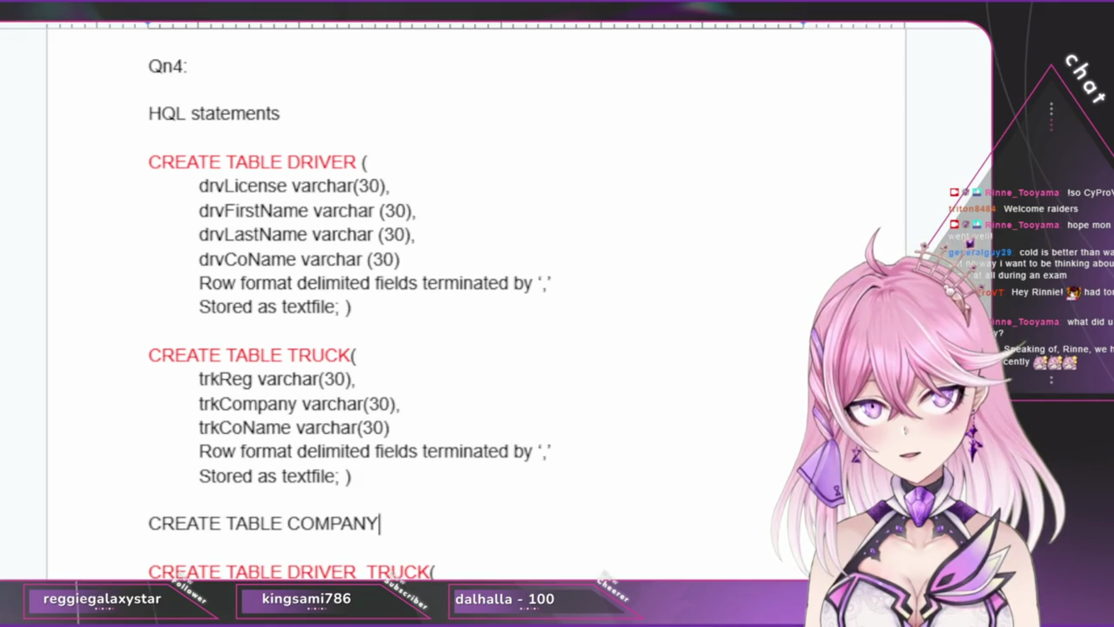
type("(")
key("Return")
Add the indented "CoName varchar(30)," column and begin the CoPhone line beneath it.
key("Tab")
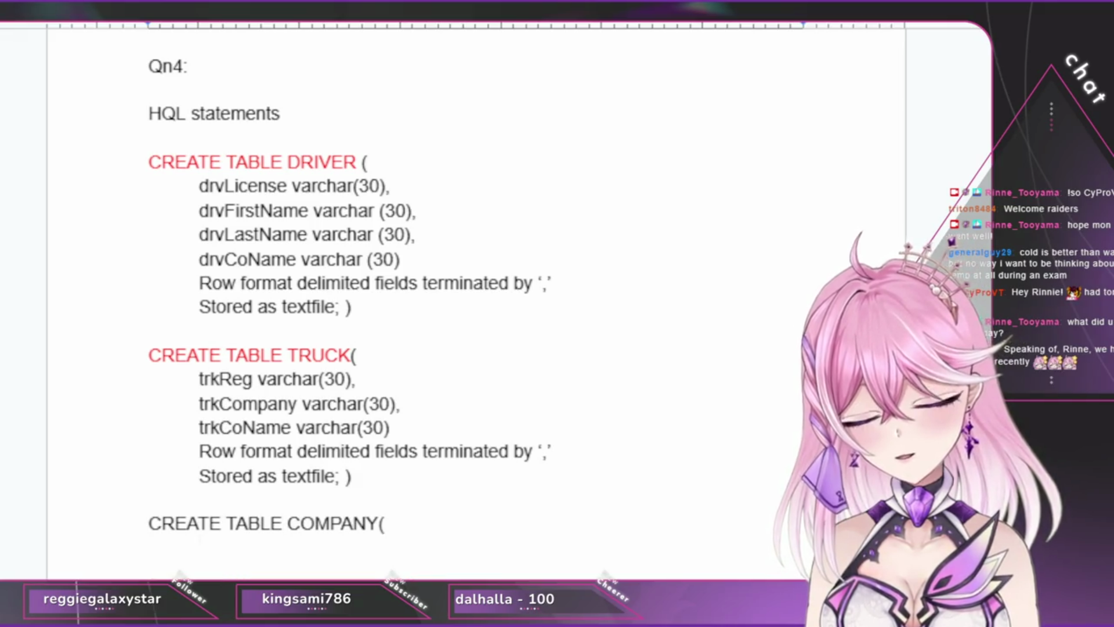
type("CoName varchar (30")
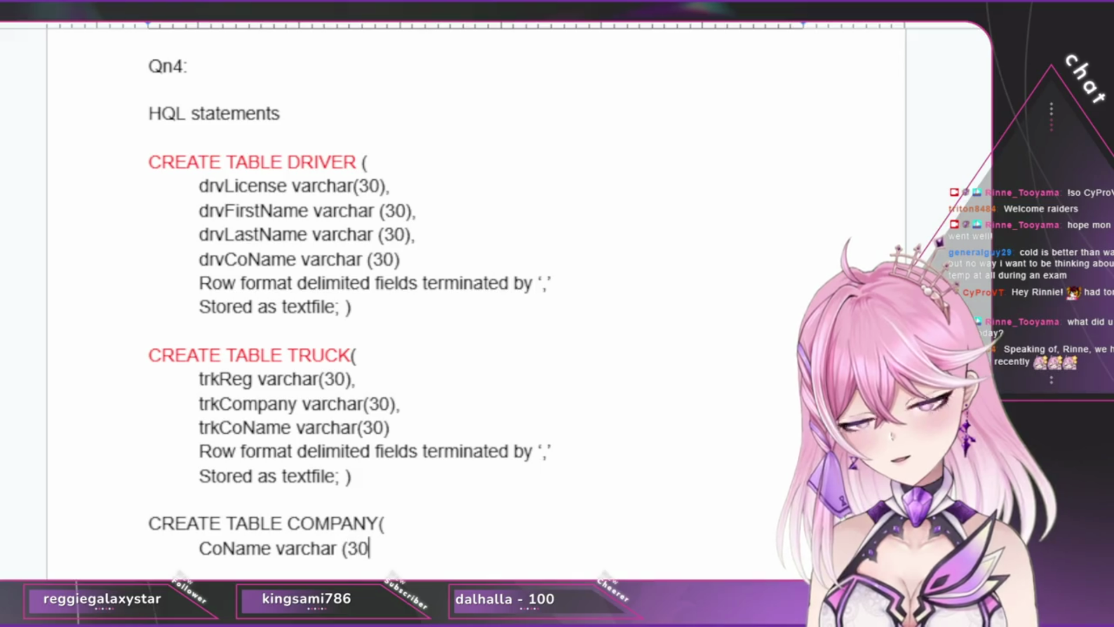
type("),")
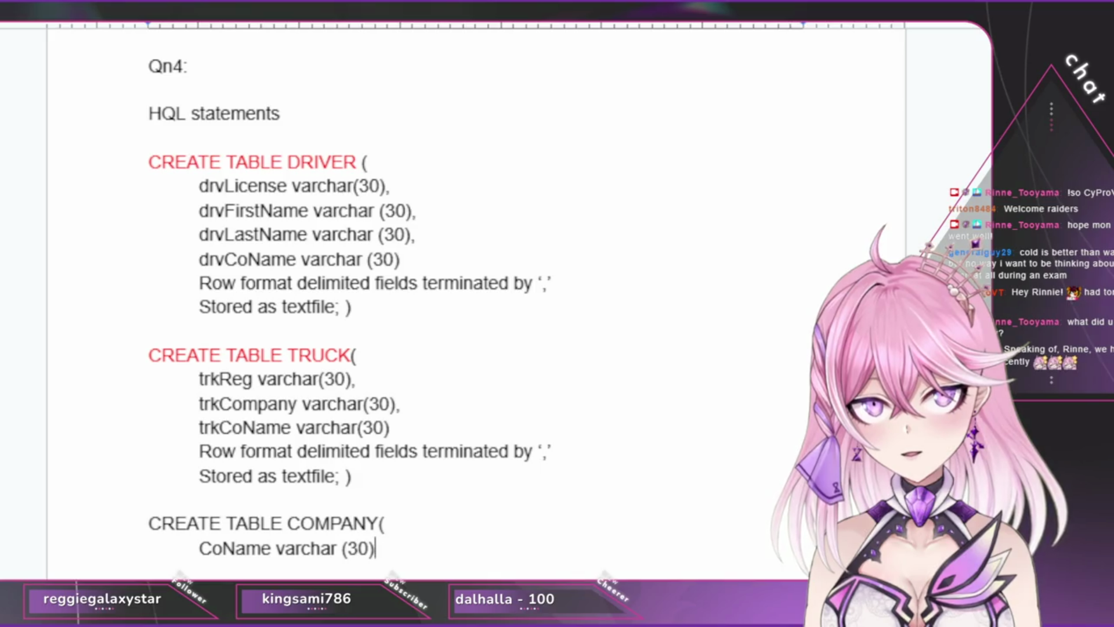
key("Left")
key("Left")
key("Left")
key("Left")
key("Left")
key("BackSpace")
key("Right")
key("Right")
key("Right")
key("Return")
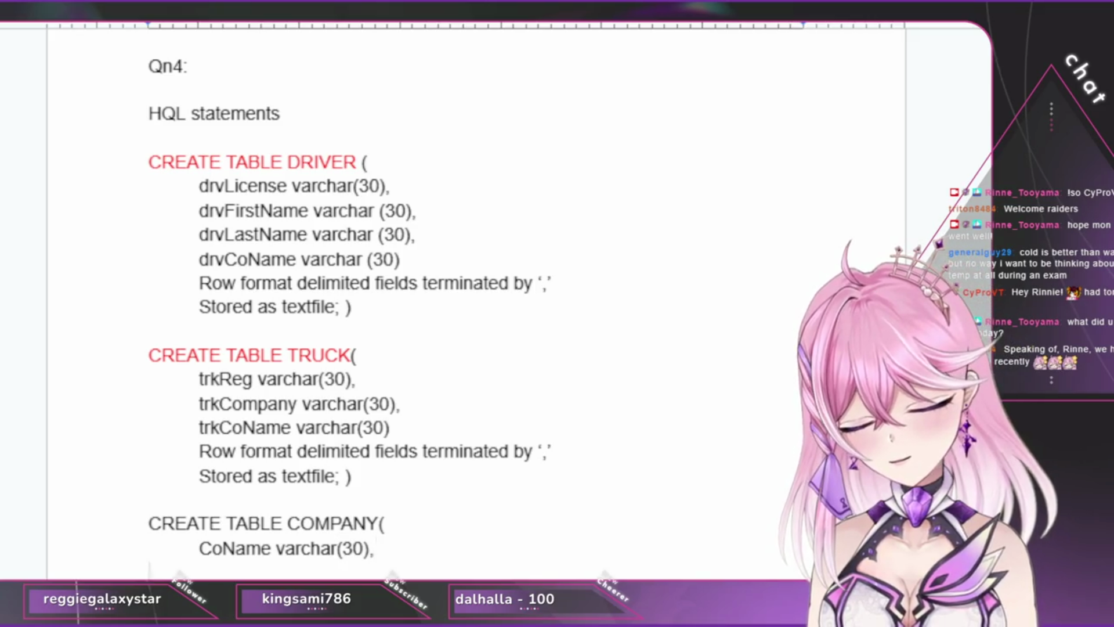
type("CoPhone ")
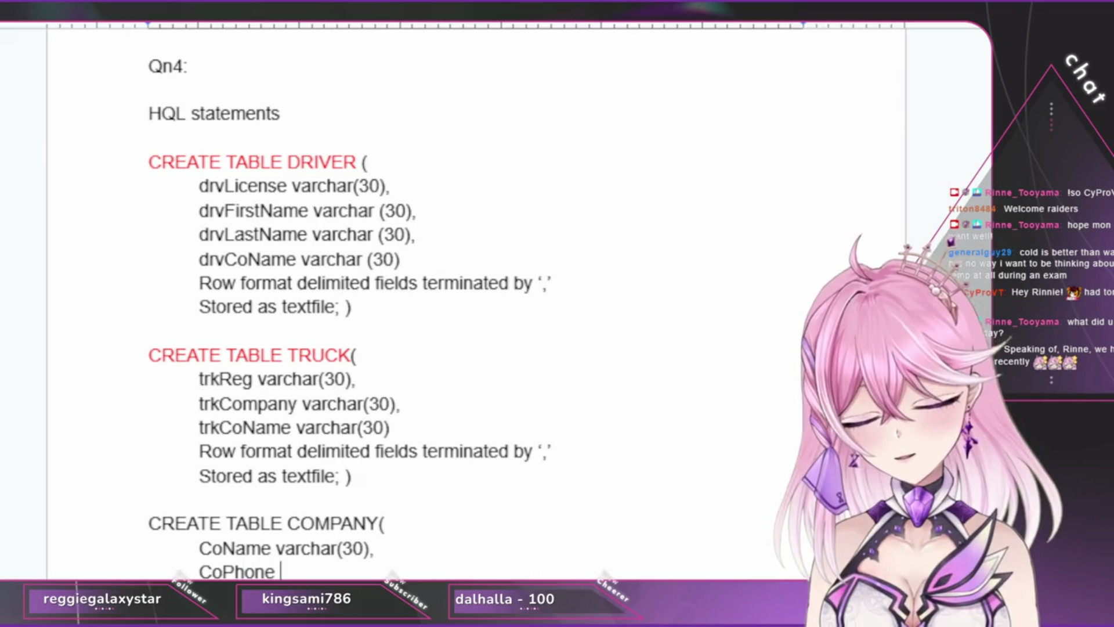
type("v")
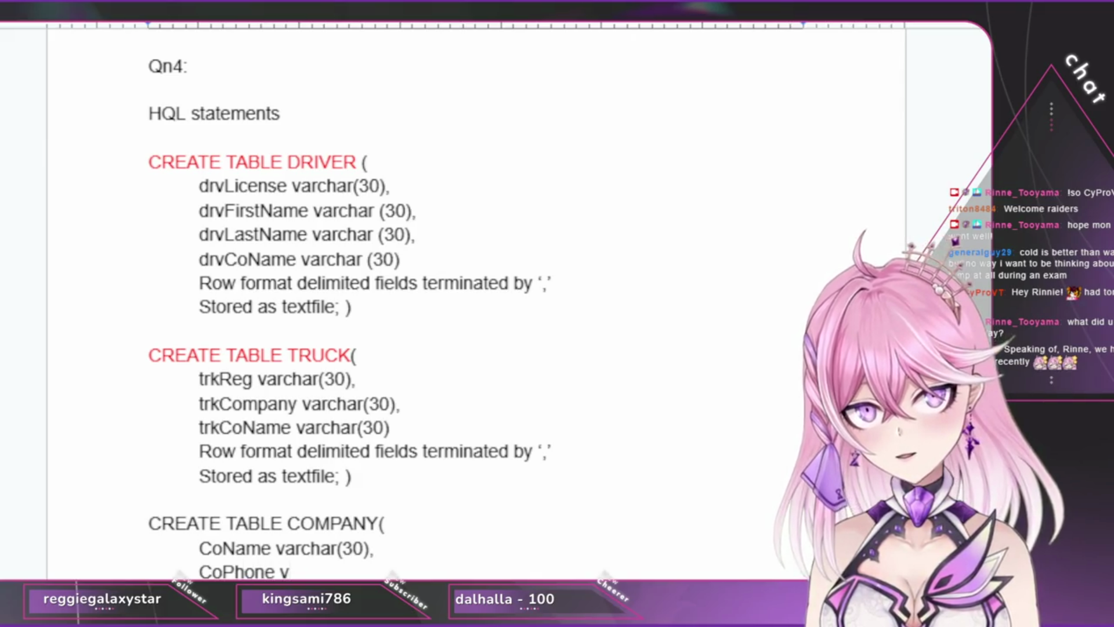
key("BackSpace")
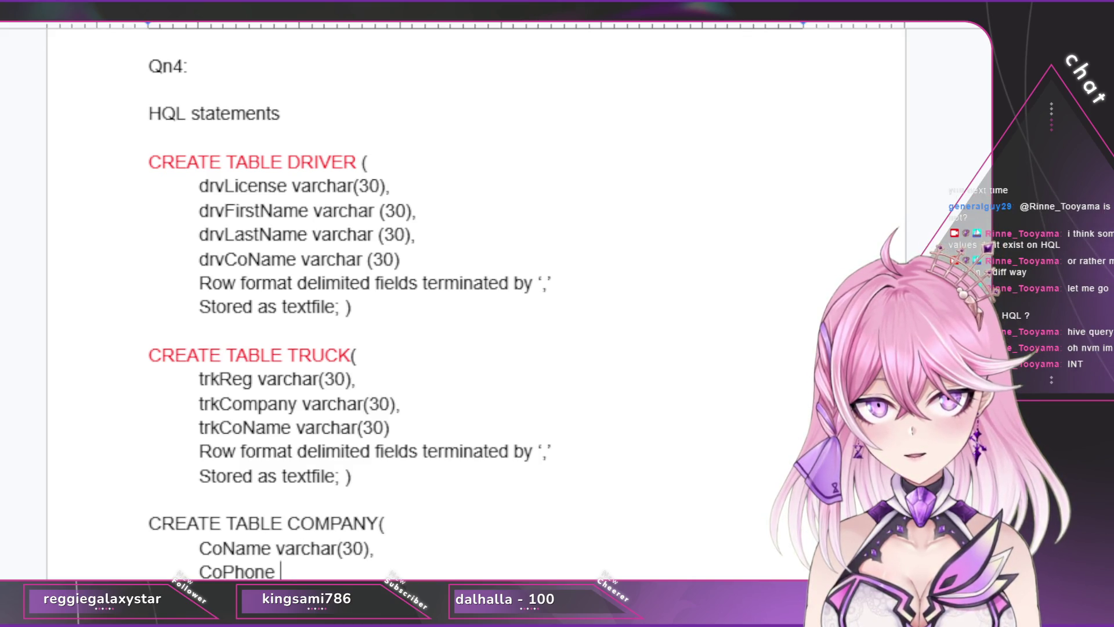
type("INT")
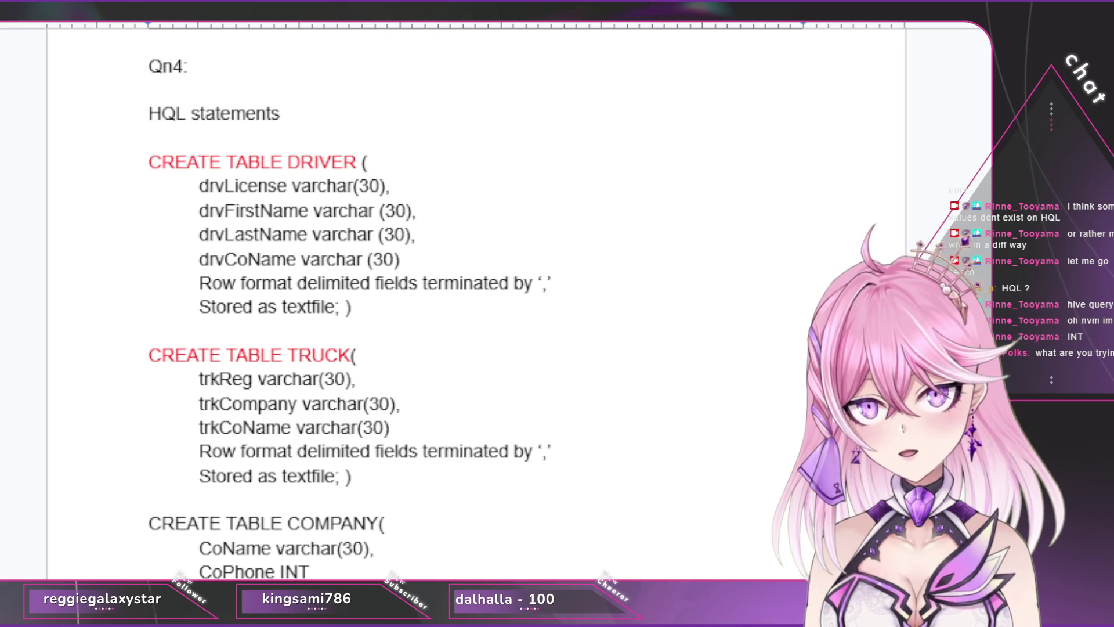
Change the CoPhone column to "INT(8)," with a length and trailing comma.
key("shift+End")
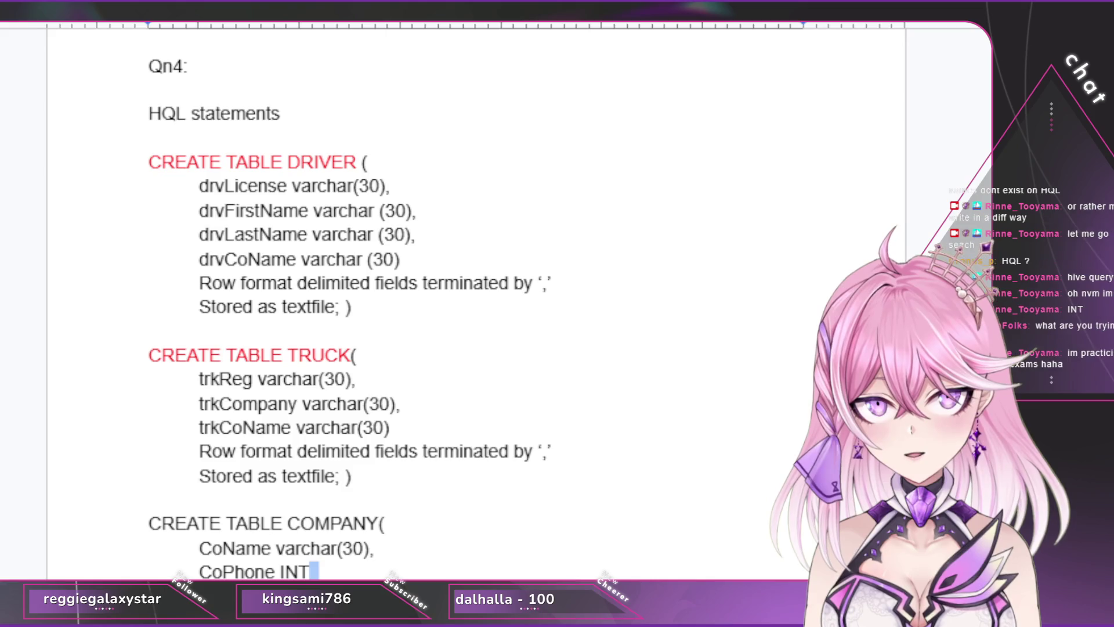
type("(8)")
key("BackSpace")
key("BackSpace")
type("8)")
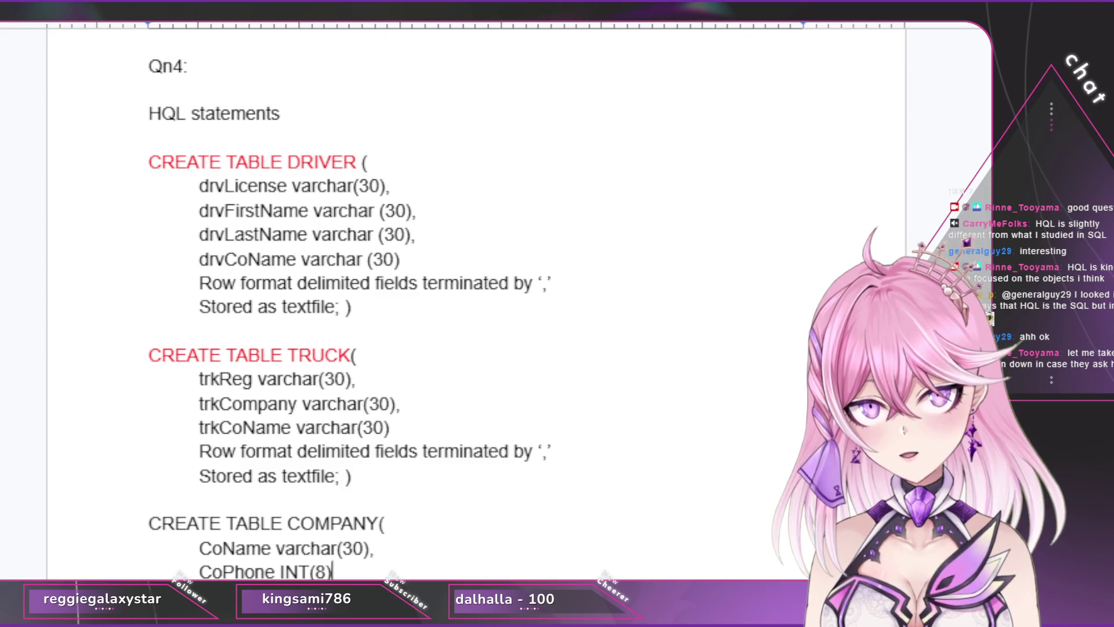
type(",")
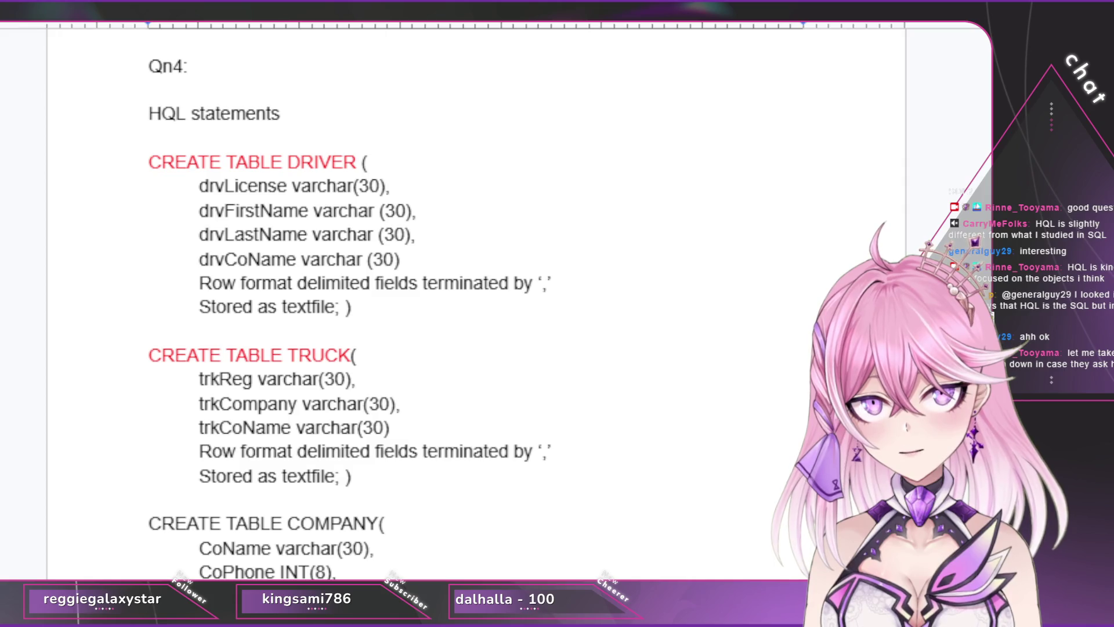
scroll(453, 304, "down", 5)
scroll(453, 305, "up", 3)
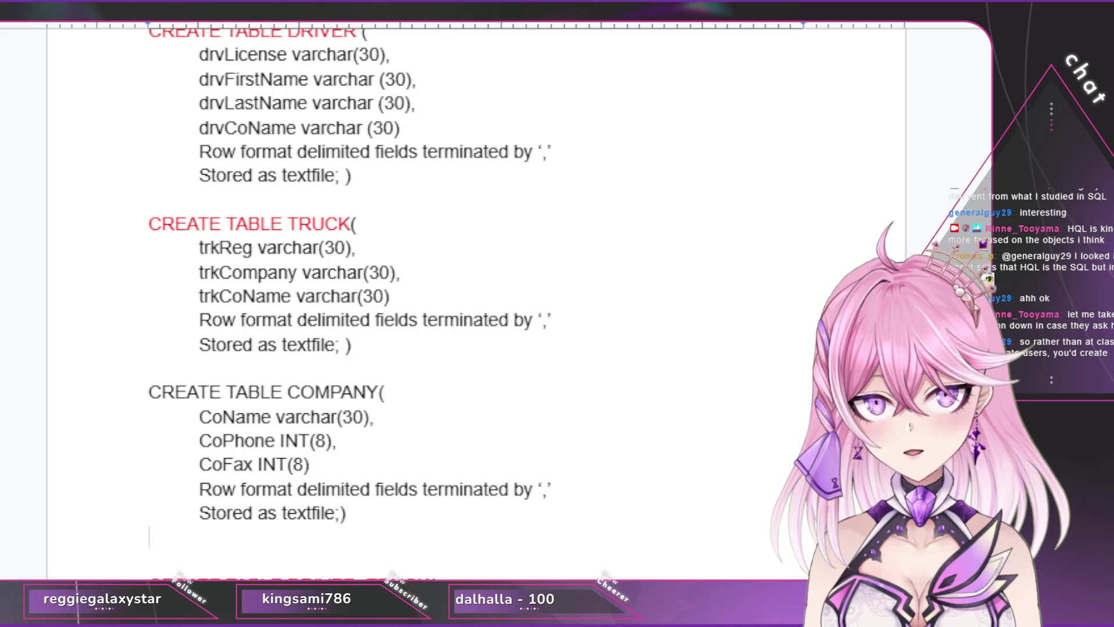
Delete the blank line before DRIVER_TRUCK and colour the CREATE TABLE COMPANY header red.
key("BackSpace")
left_click_drag(148, 392, 289, 392)
left_click(290, 392)
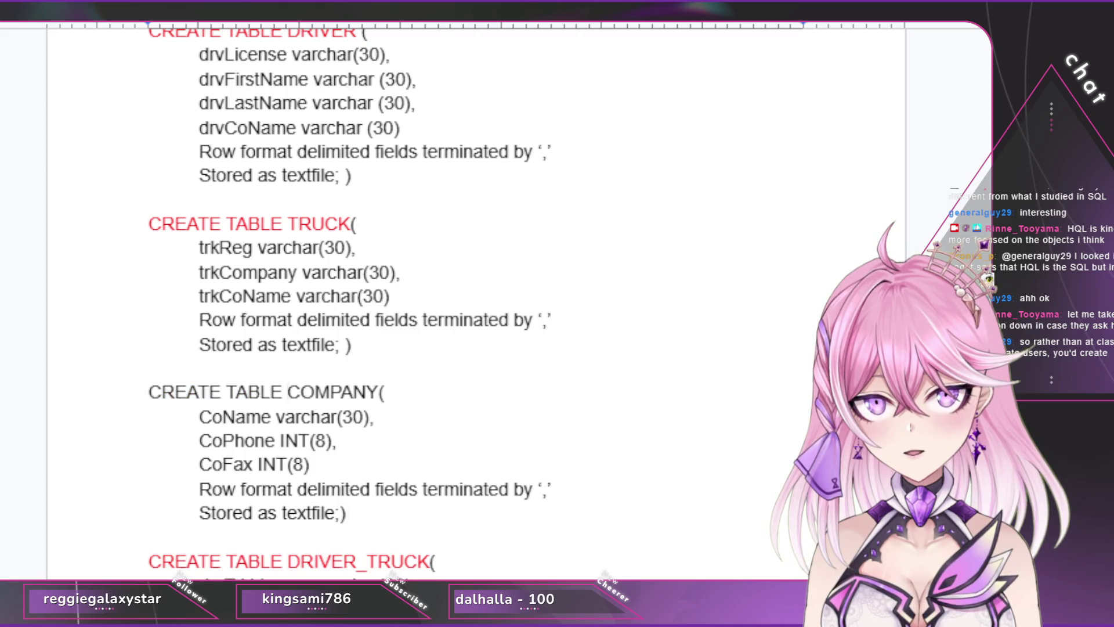
left_click_drag(148, 392, 379, 392)
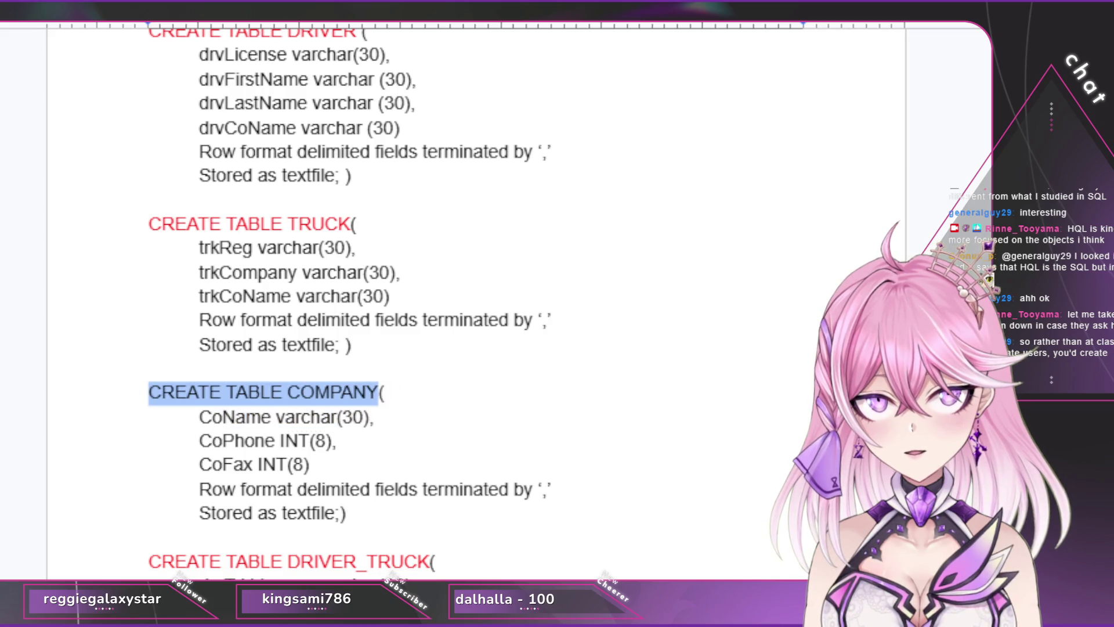
left_click(509, 10)
left_click(539, 42)
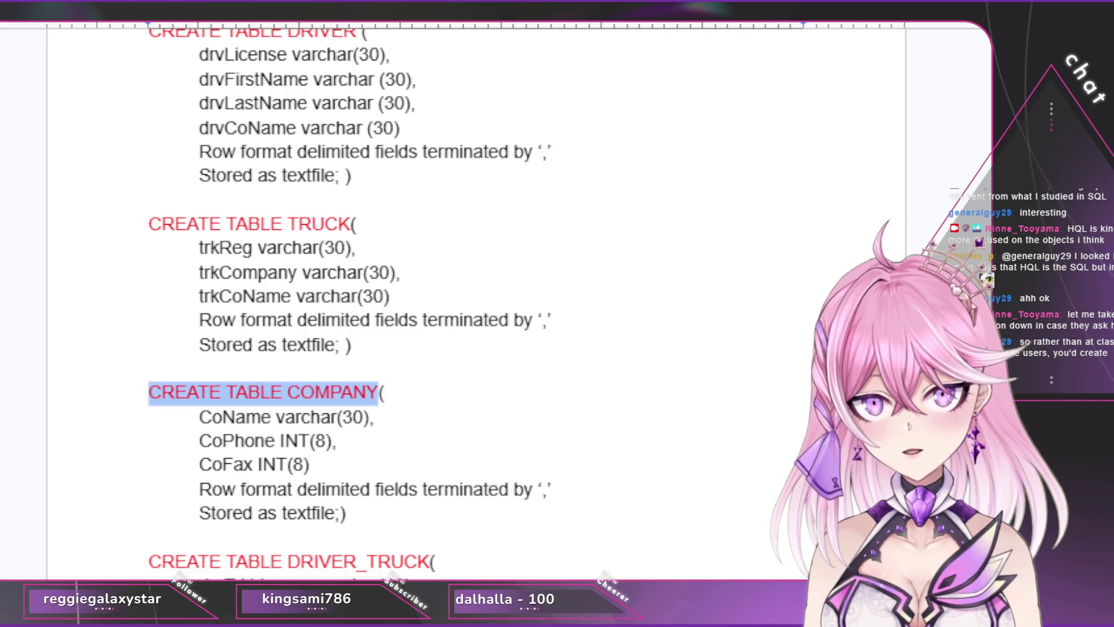
key("alt+Tab")
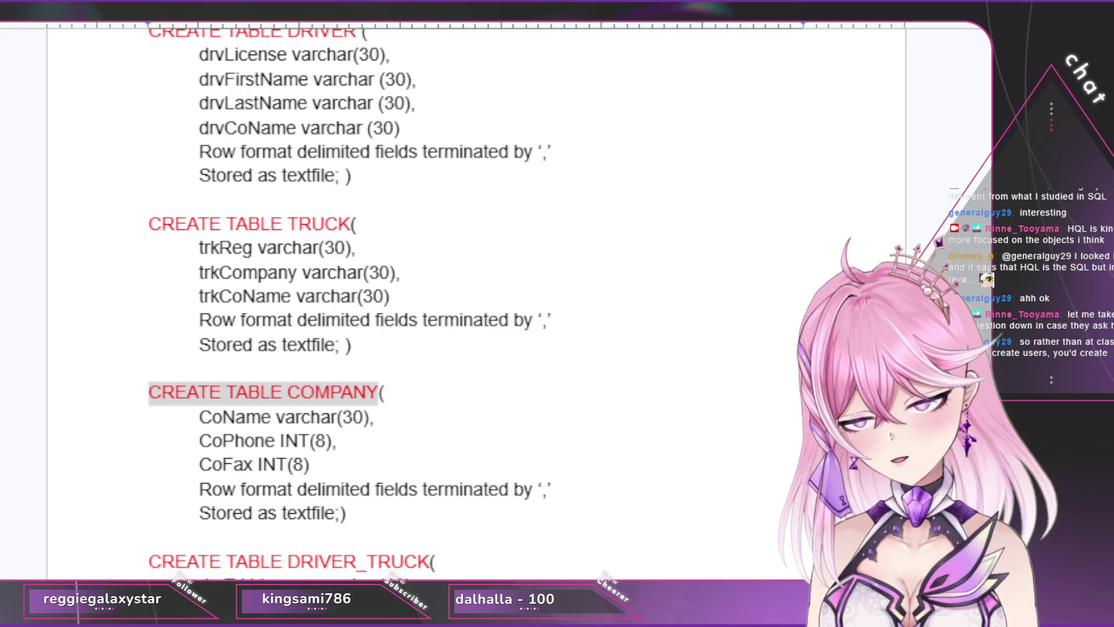
key("Right")
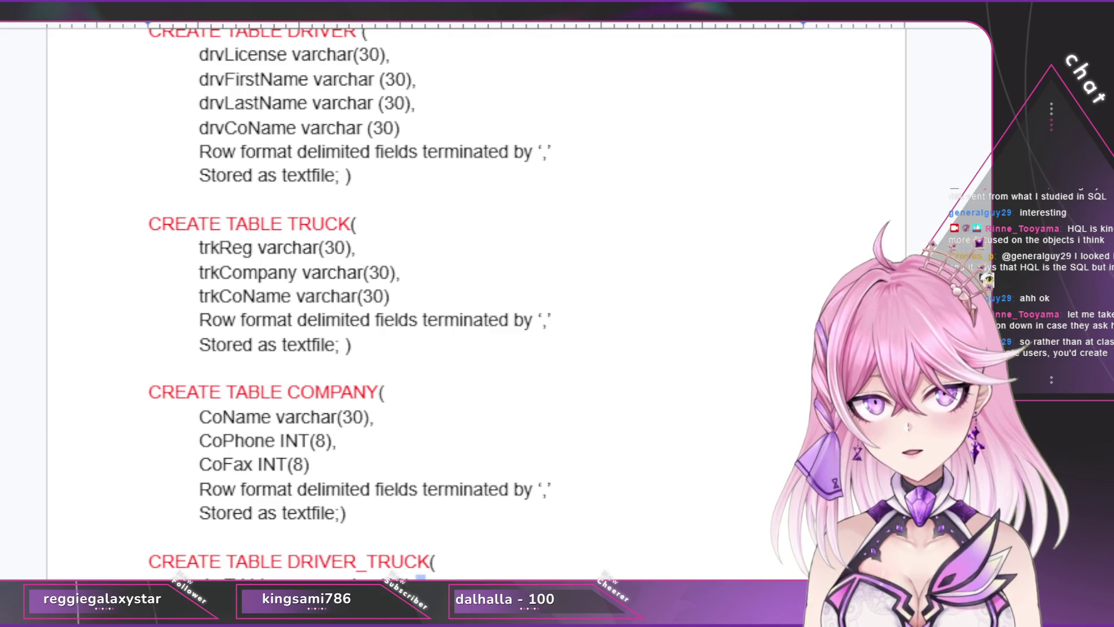
scroll(436, 305, "down", 2)
scroll(436, 305, "down", 4)
scroll(435, 305, "up", 3)
scroll(435, 305, "down", 3)
scroll(436, 304, "up", 5)
scroll(436, 304, "up", 6)
scroll(435, 305, "down", 3)
scroll(436, 306, "down", 4)
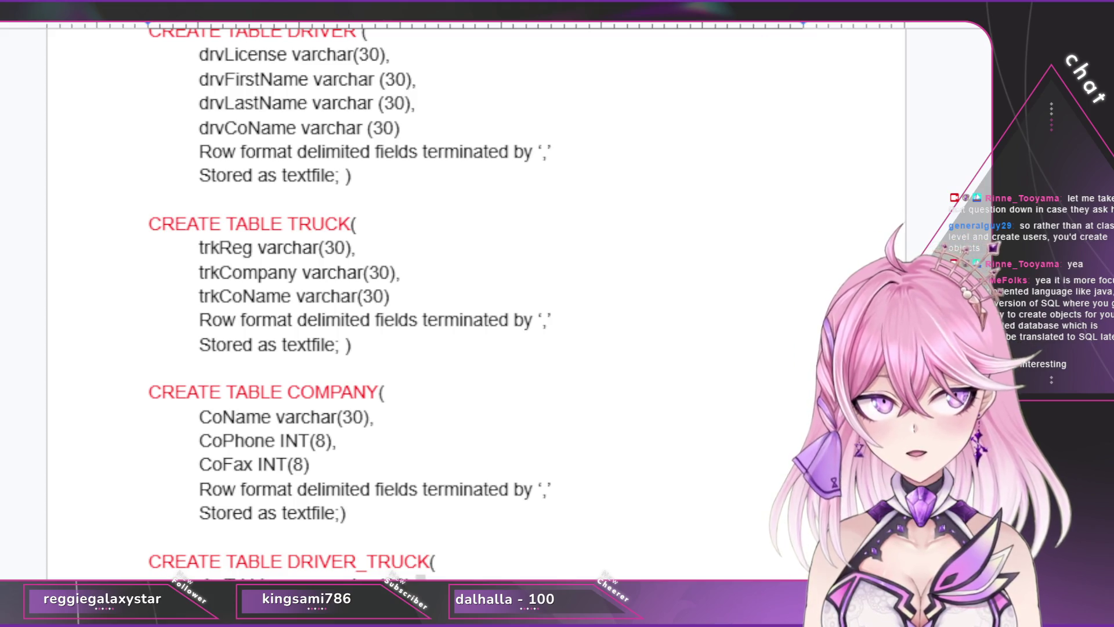
scroll(470, 304, "down", 3)
scroll(471, 304, "down", 5)
scroll(470, 305, "up", 5)
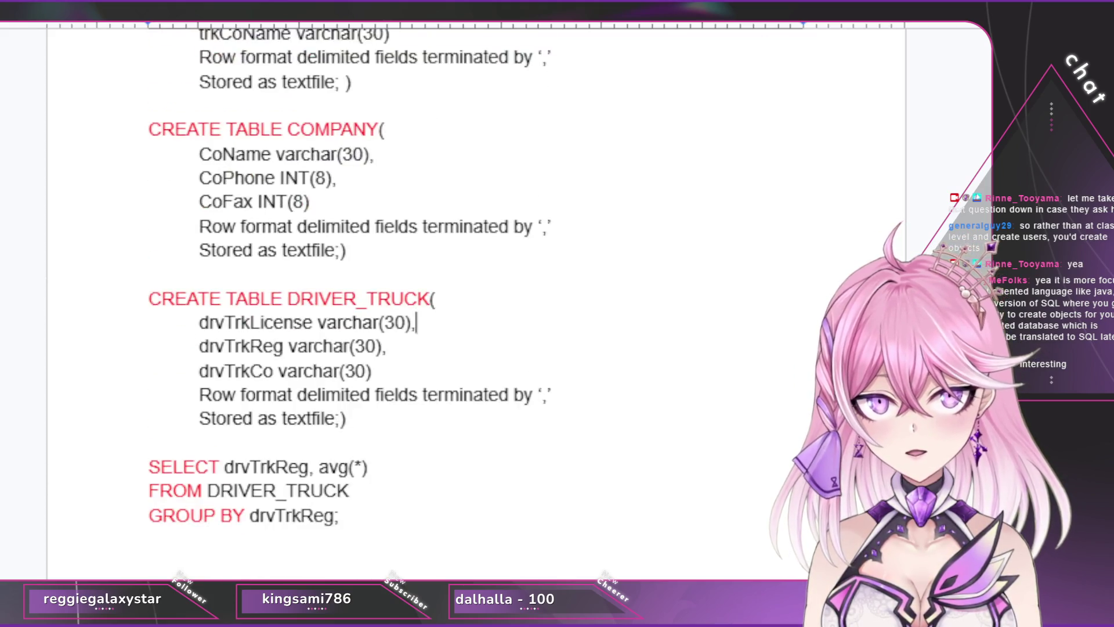
scroll(471, 305, "down", 3)
Move the caret from the GROUP BY drvTrkReg line down to the top of the next page.
key("ctrl+End")
key("Up")
key("Up")
key("Up")
key("Left")
key("Left")
key("Right")
key("Down")
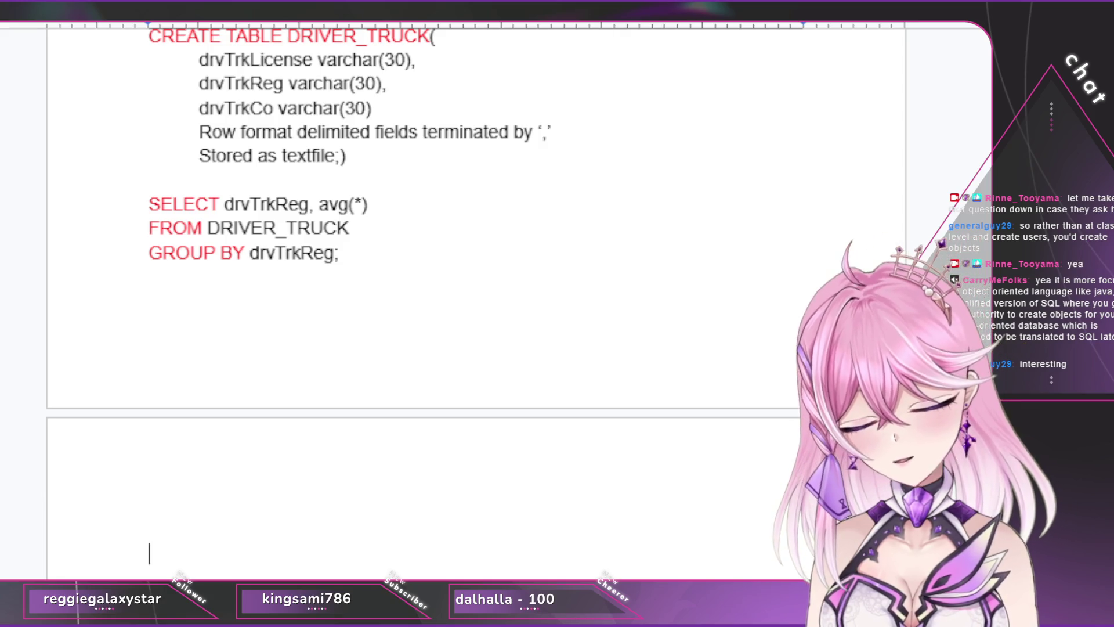
type("Qn5:")
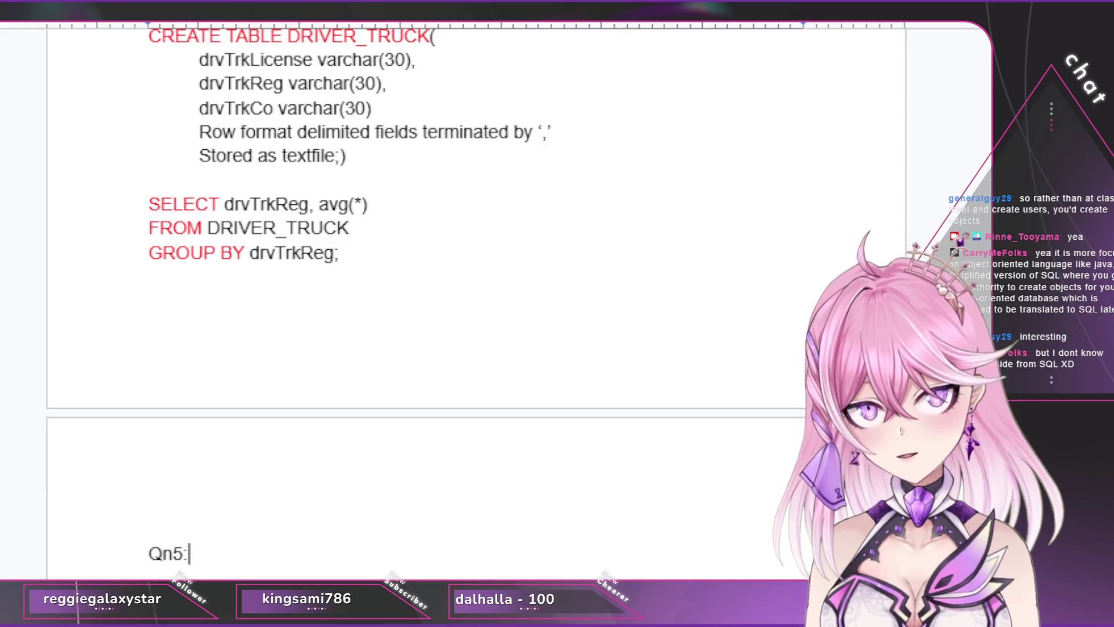
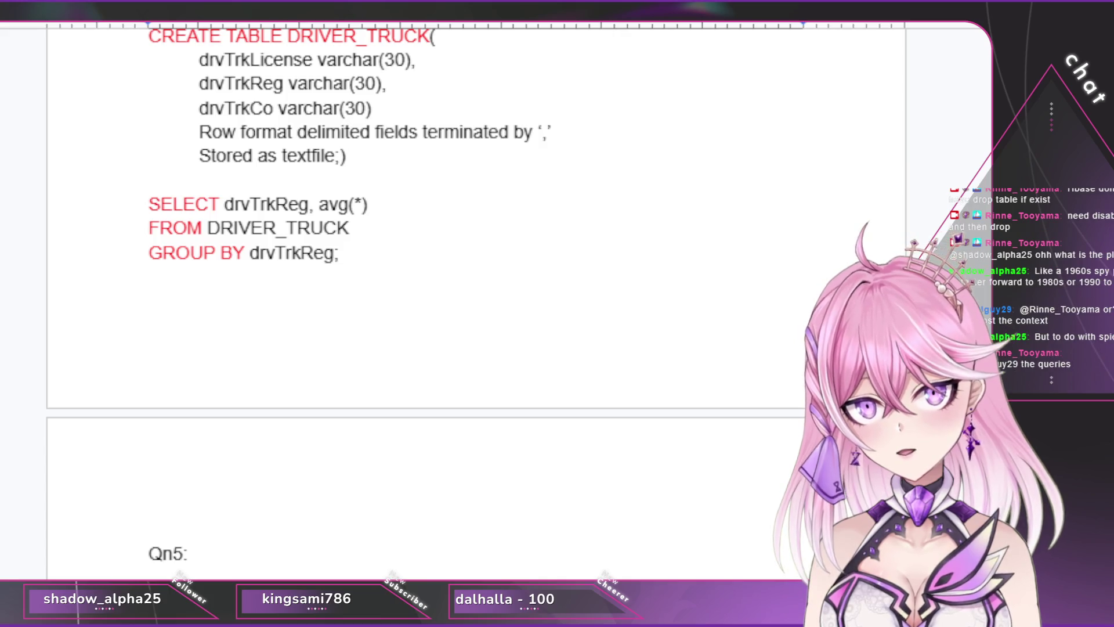
scroll(476, 305, "down", 3)
Colour the DISABLE 'QUESTIONS' and DROP 'QUESTIONS' lines red and deselect them.
left_click_drag(149, 387, 355, 412)
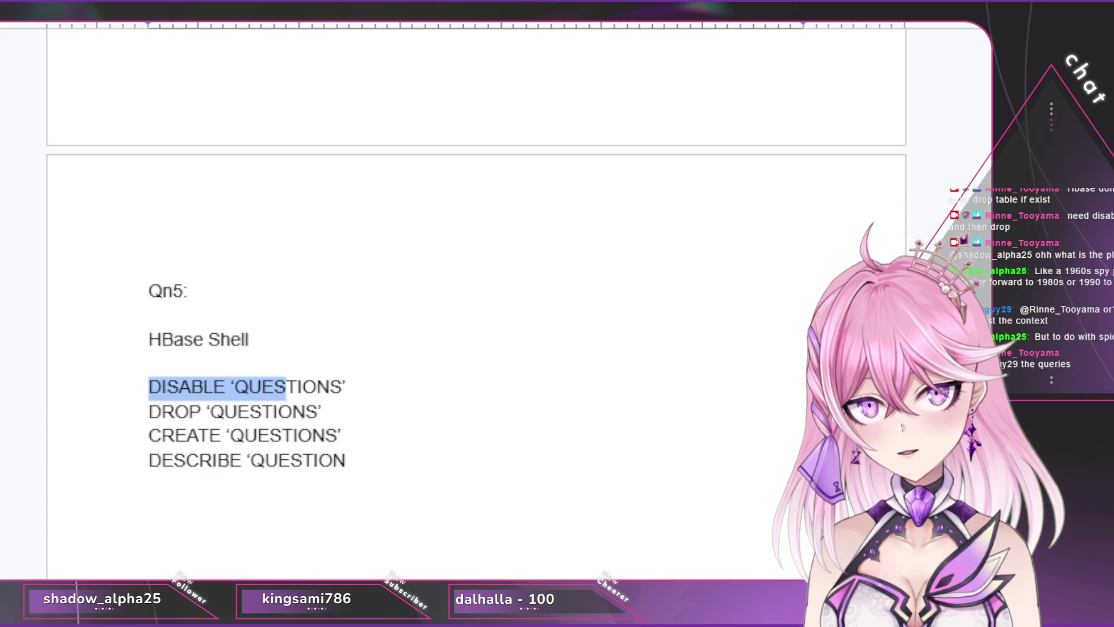
left_click(514, 10)
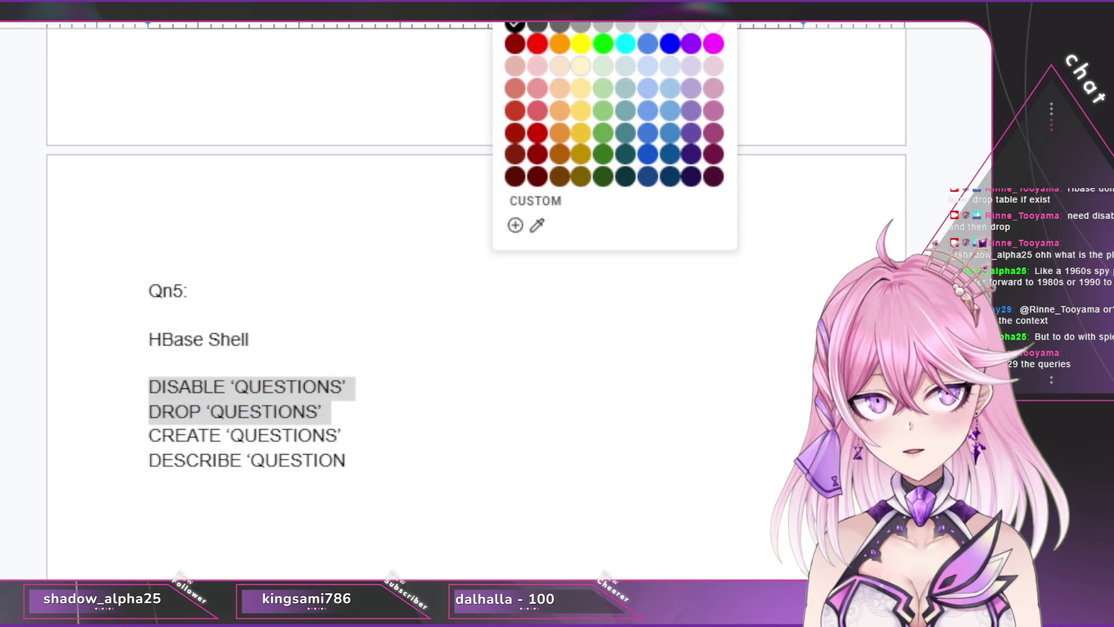
left_click(537, 43)
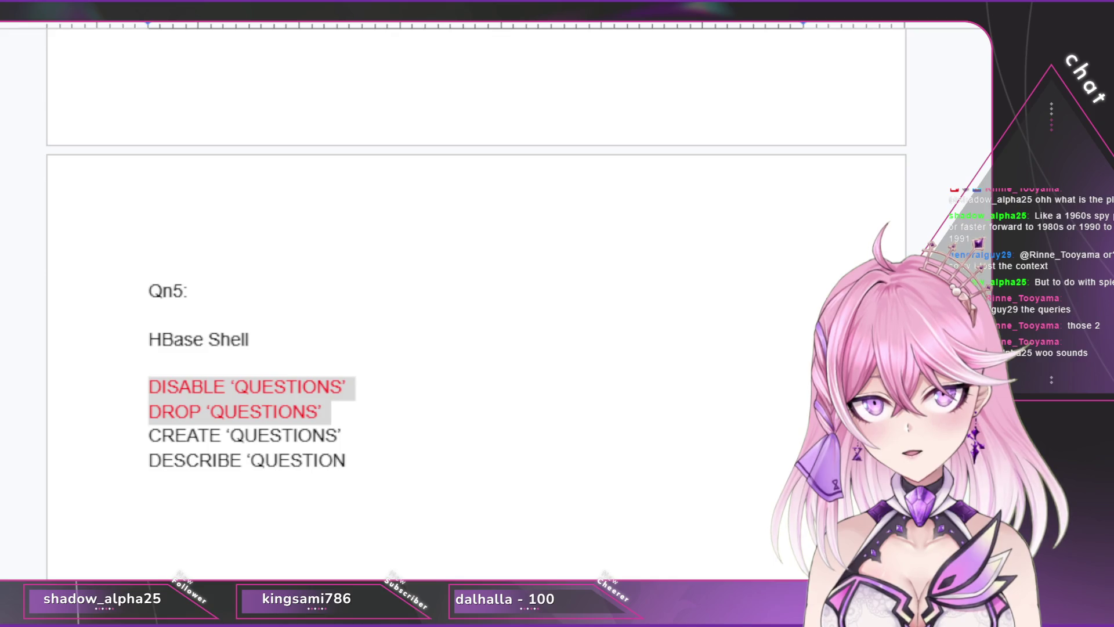
left_click(205, 411)
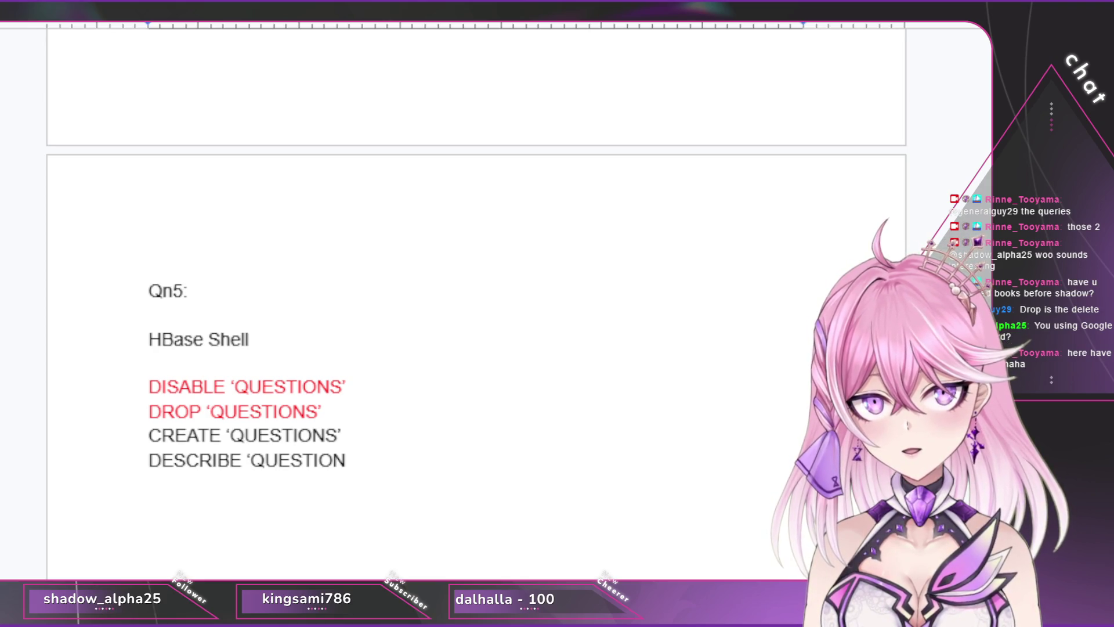
Revert the DISABLE and DROP lines to black text and move to the DESCRIBE line.
left_click_drag(326, 414, 149, 386)
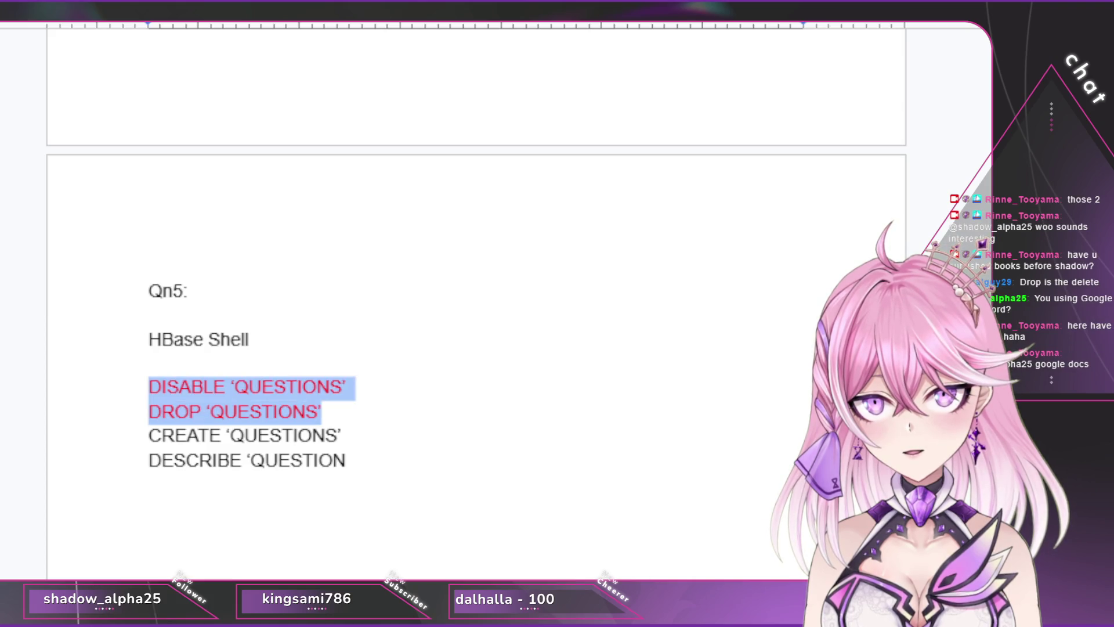
left_click(514, 18)
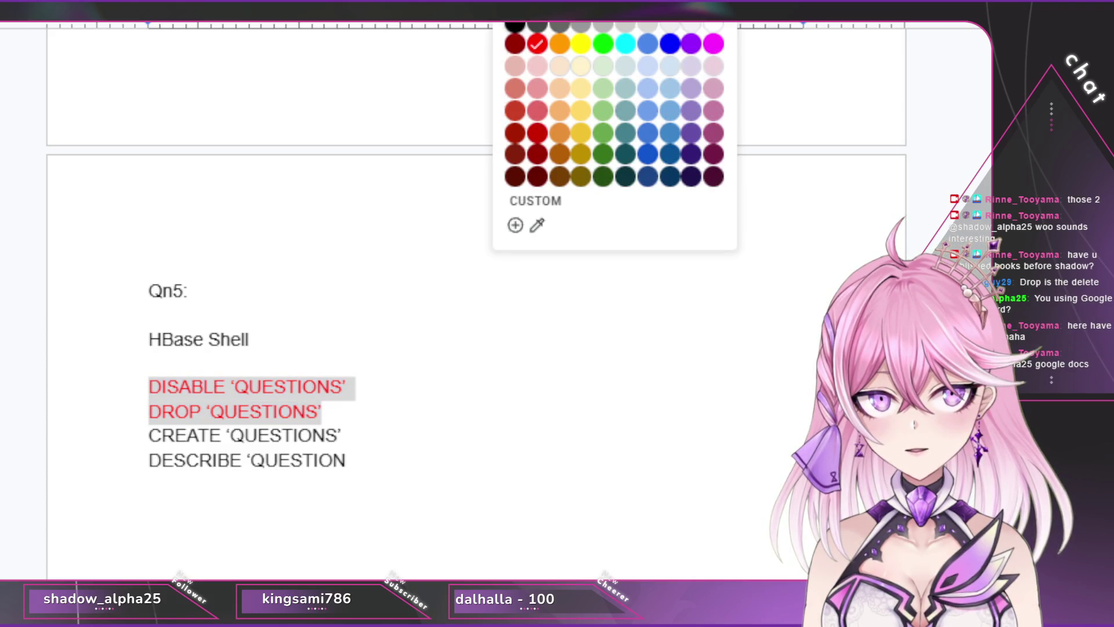
left_click(515, 24)
left_click(347, 460)
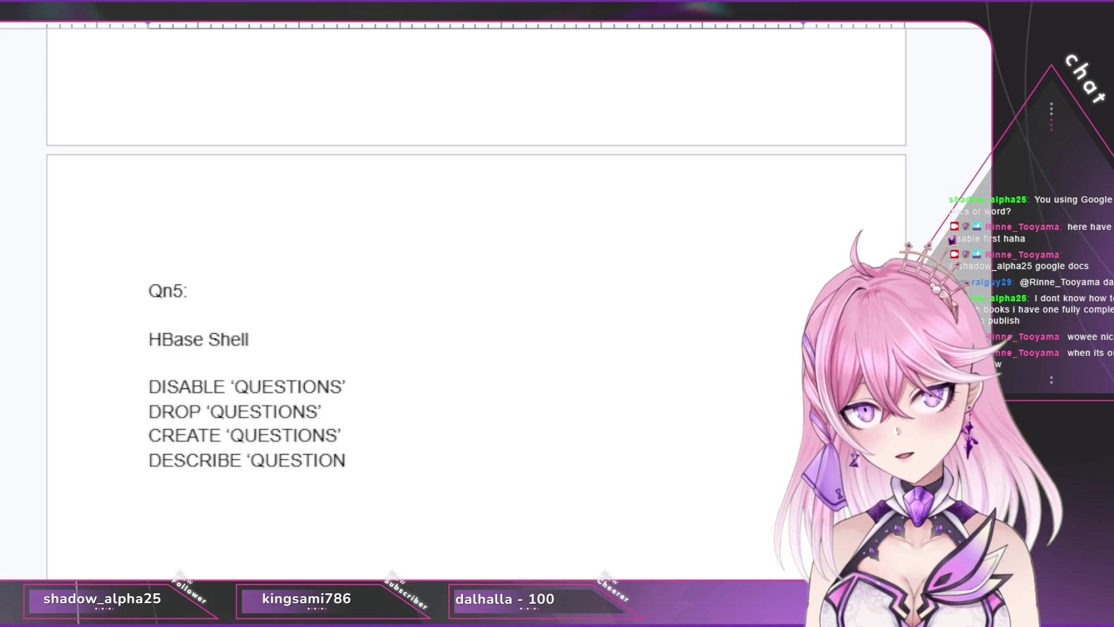
Extend the DESCRIBE line to DESCRIBE 'QUESTIONS', 'PERSON', 'NAME', 'DATE' with corrections.
key("Return")
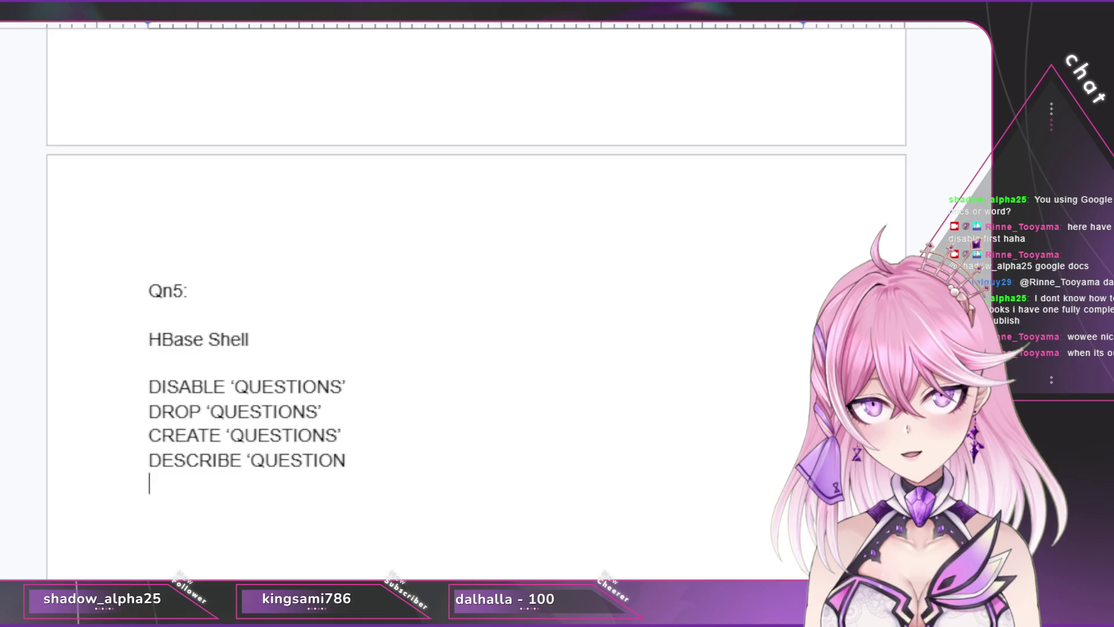
key("BackSpace")
type("S',")
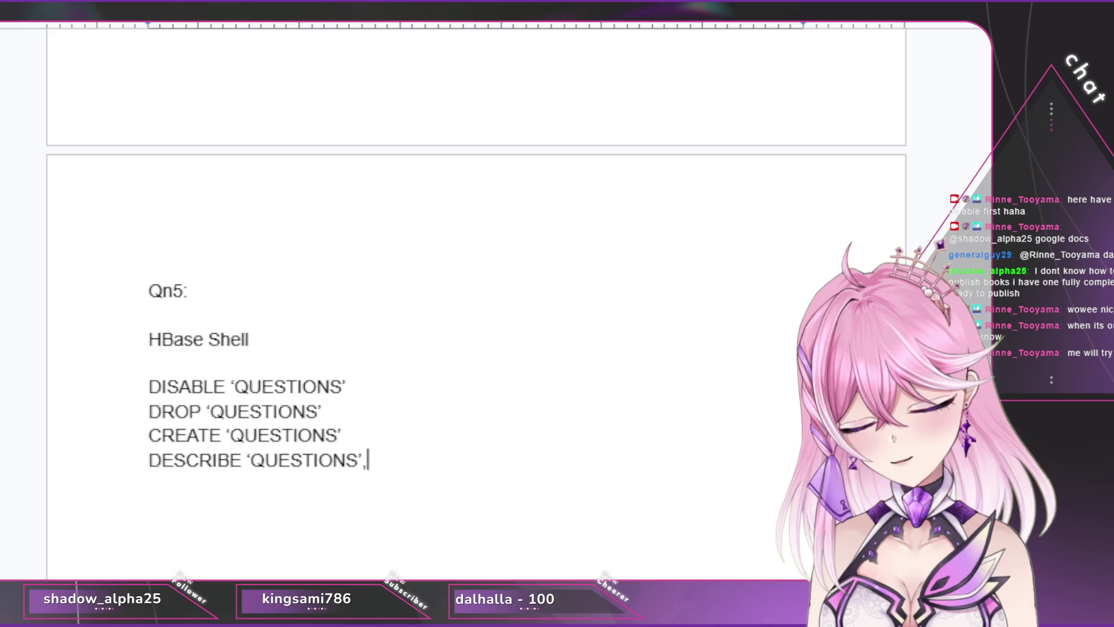
key("BackSpace")
type(", ")
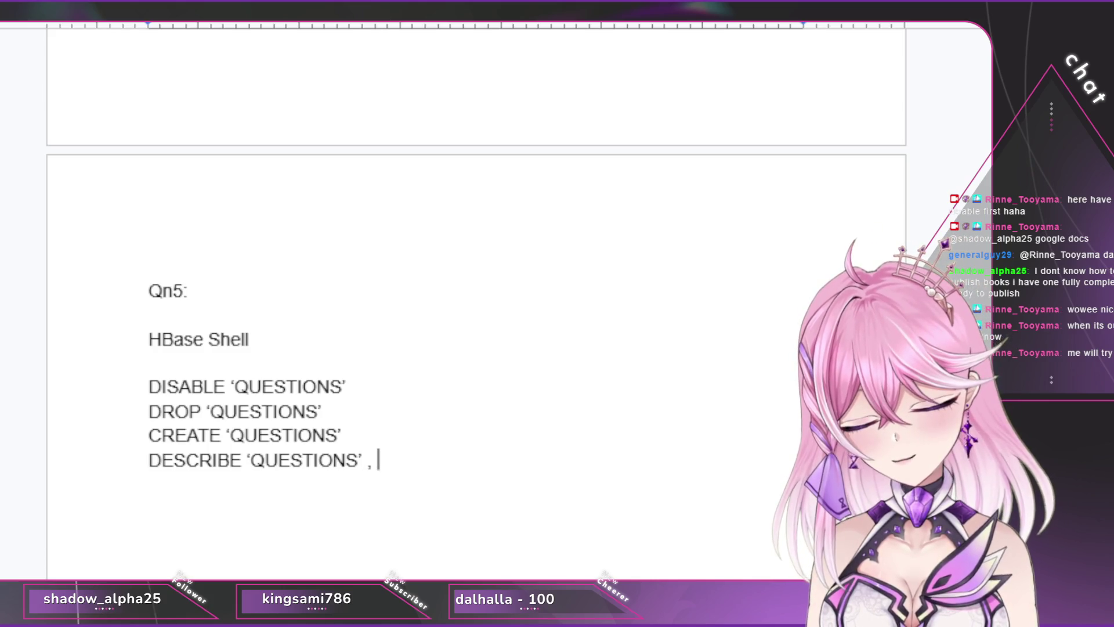
type("'B")
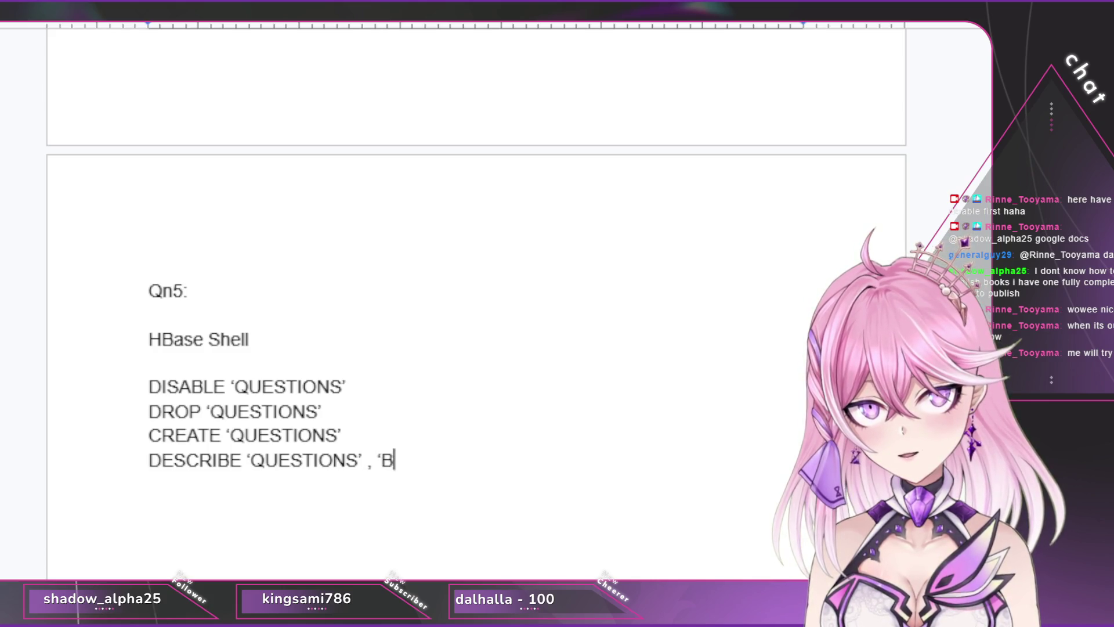
key("BackSpace")
type("PERSON’")
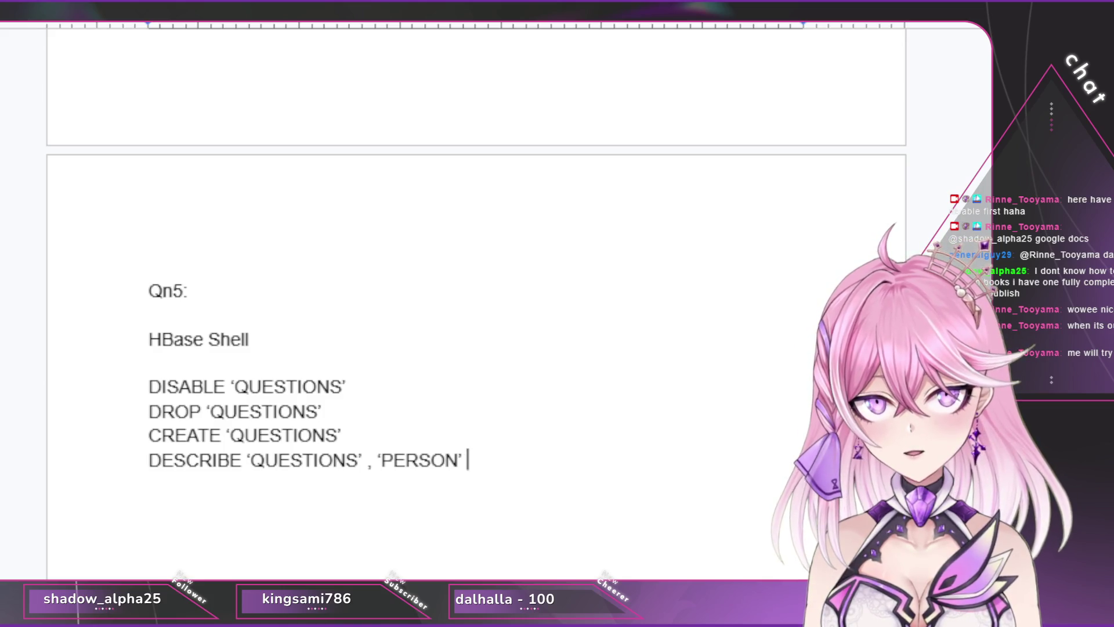
key("shift+Left")
key("shift+Left")
key("shift+Left")
key("shift+Left")
key("Right")
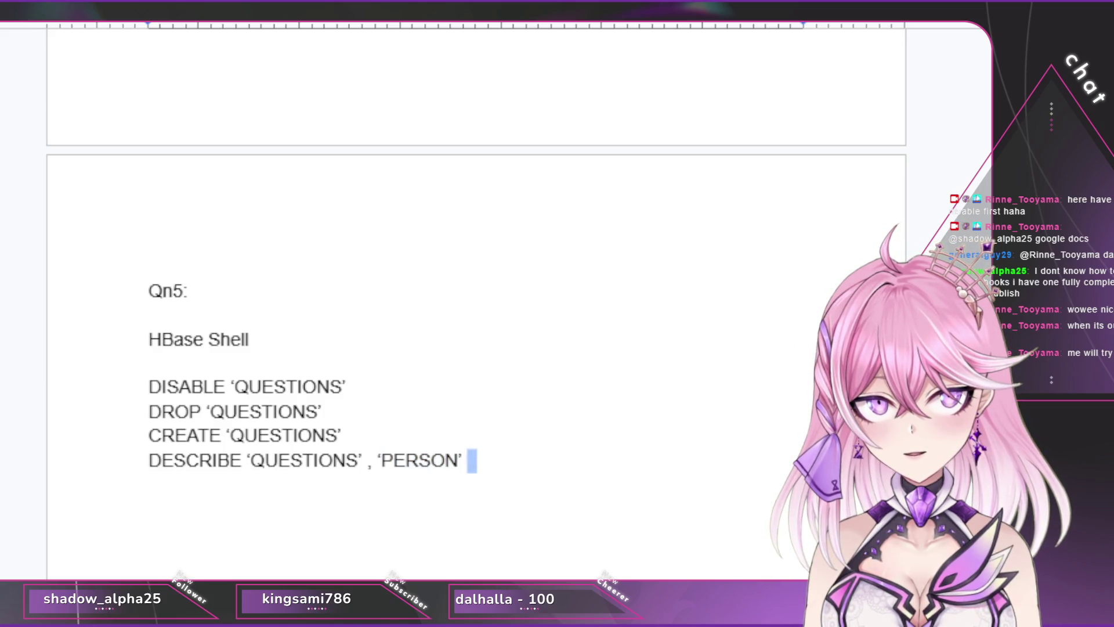
type(", ")
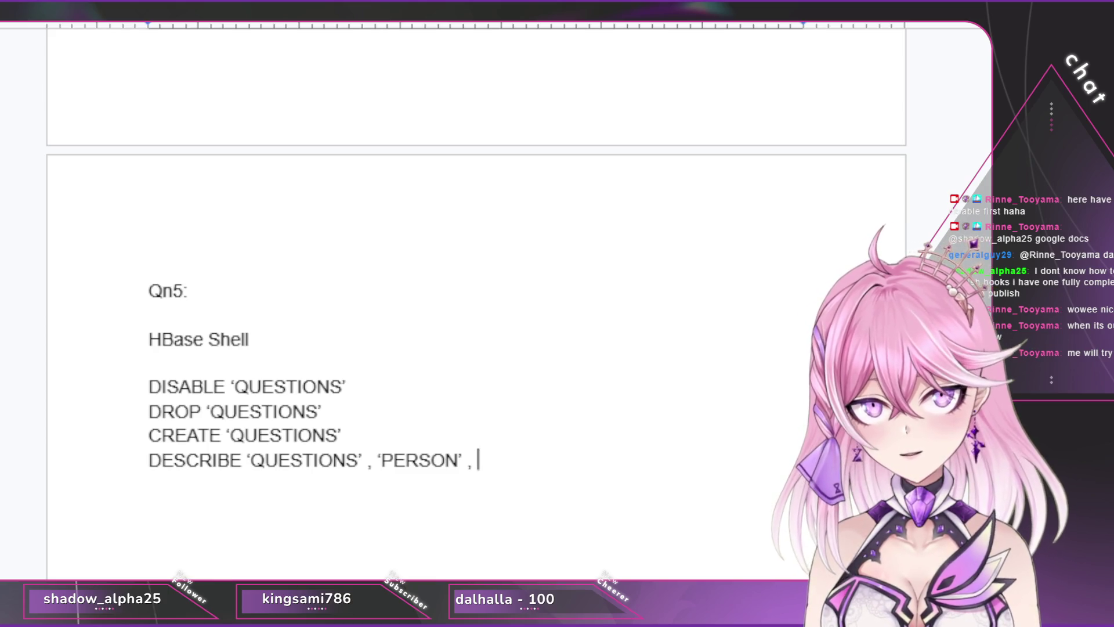
type("'NAME")
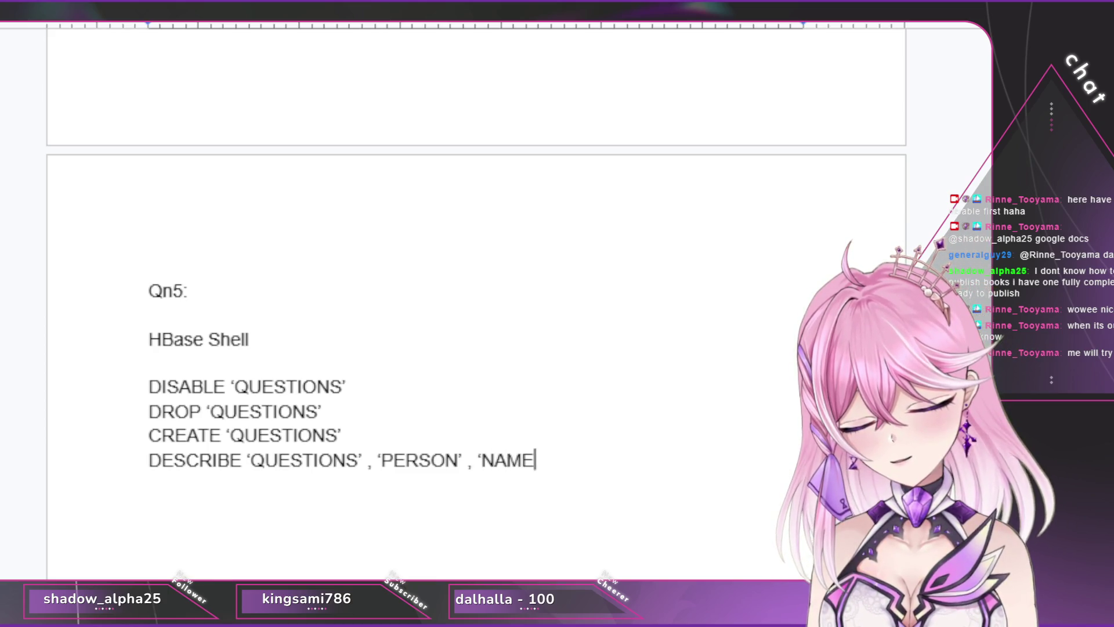
type("'")
type(" , ")
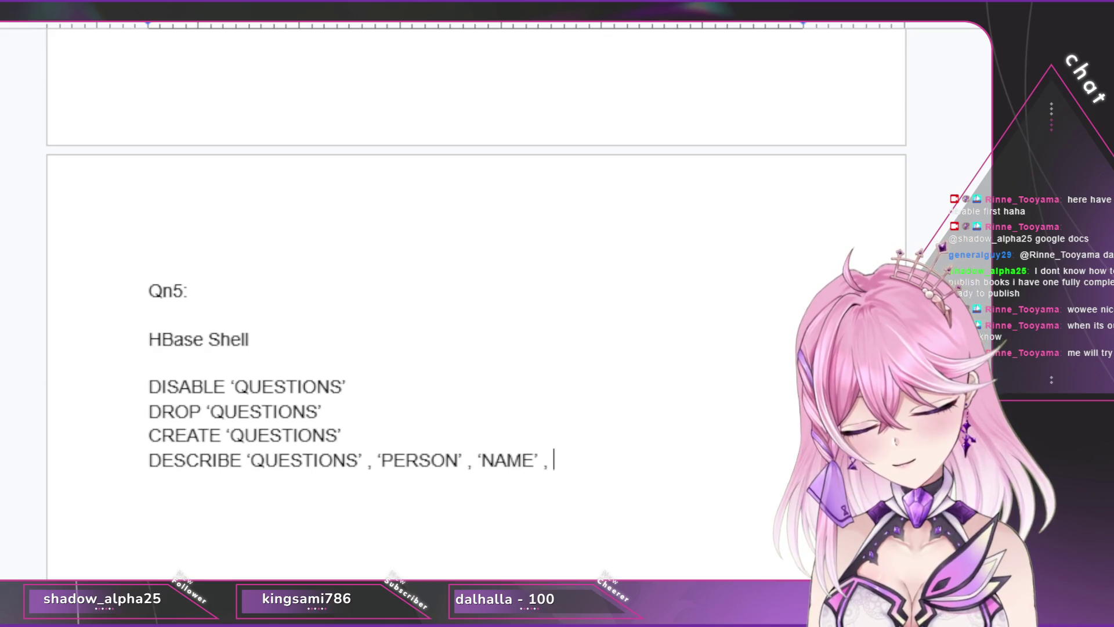
type("'DAT")
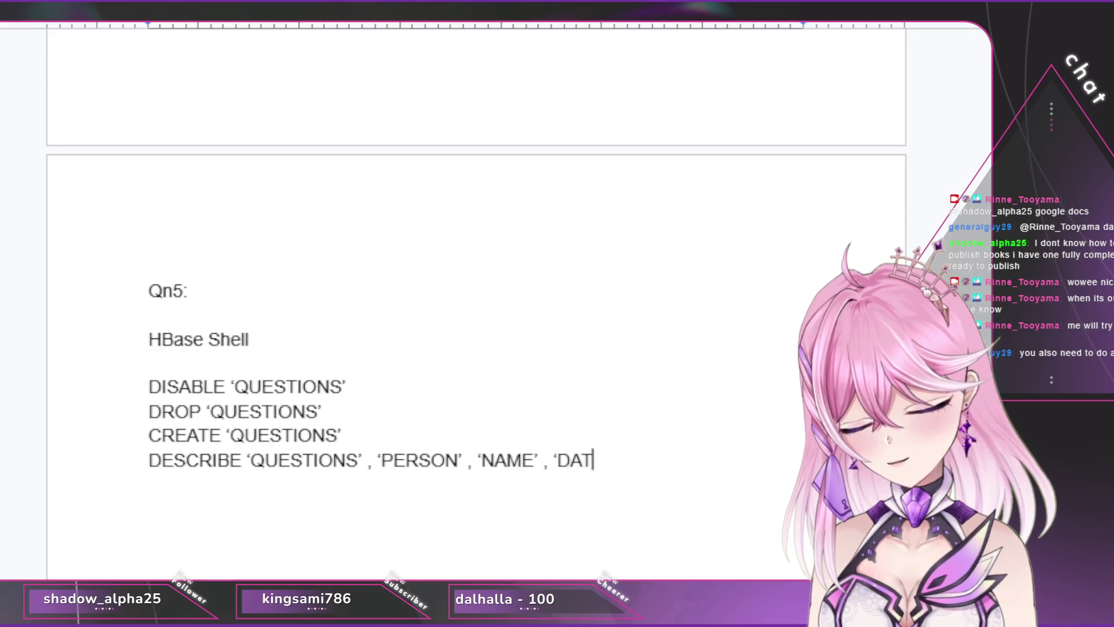
type("E")
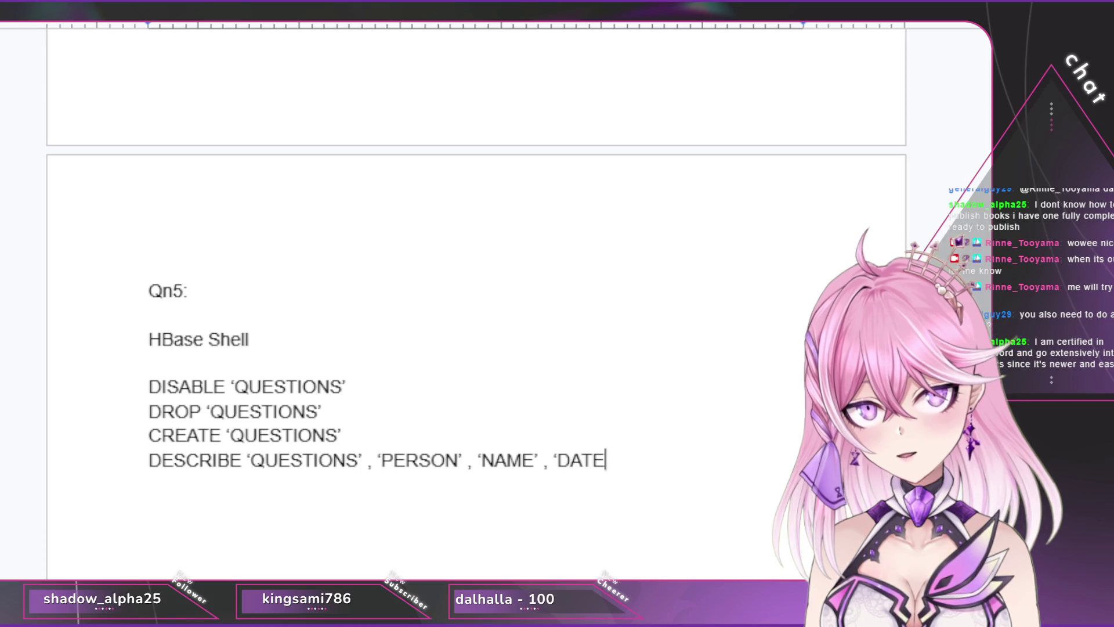
type("'")
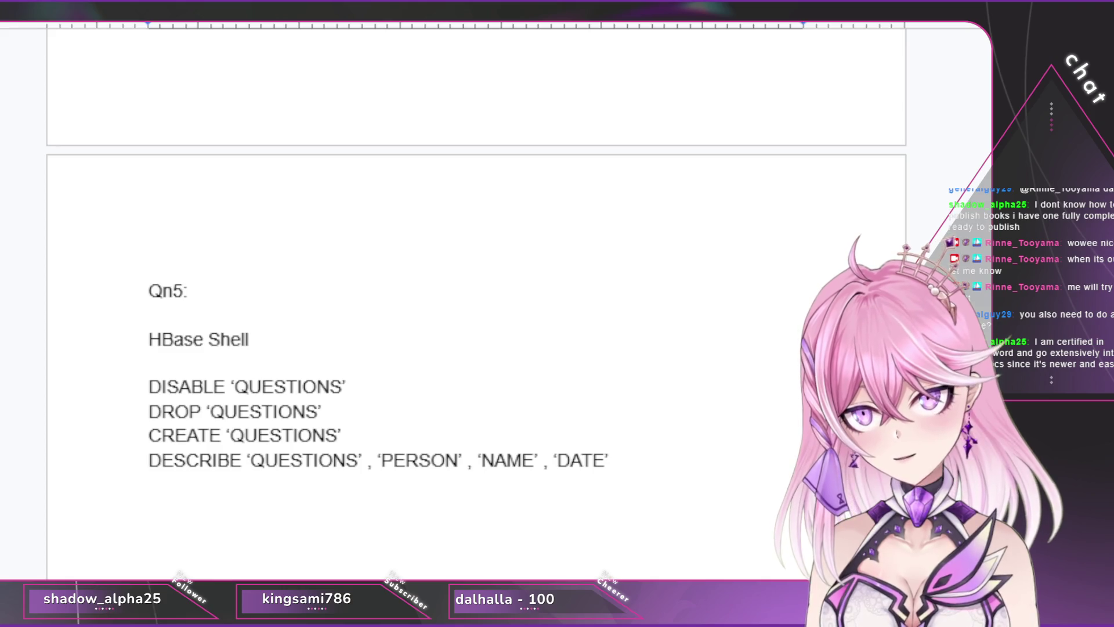
key("shift+Left")
Append 'CAR', 'LOCATION' after 'DATE' on the DESCRIBE line, fixing stray characters.
key("BackSpace")
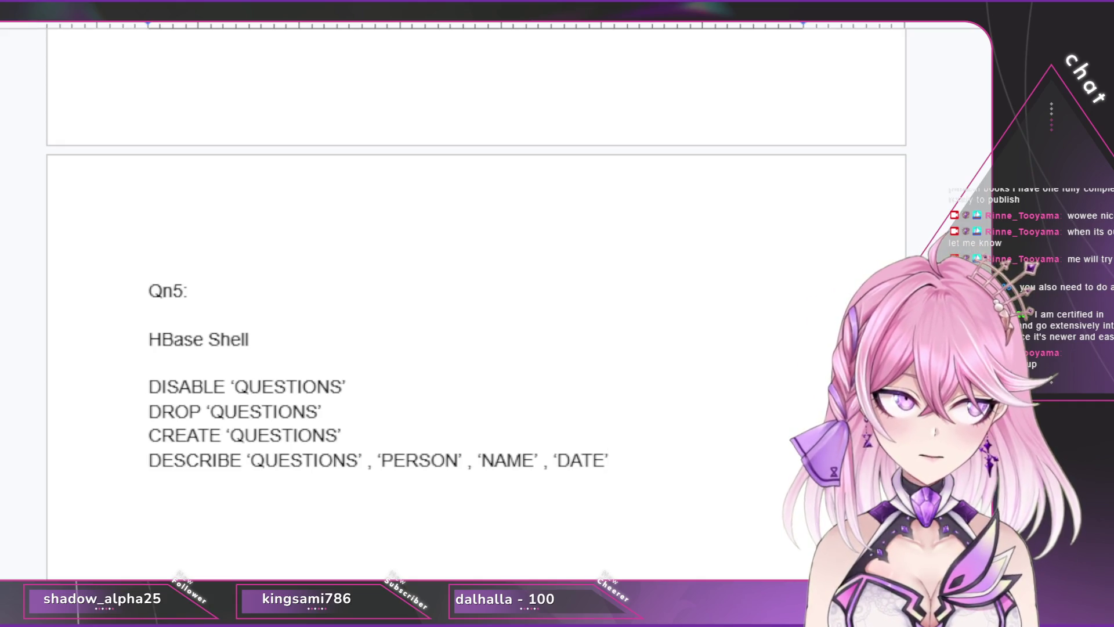
type(", ")
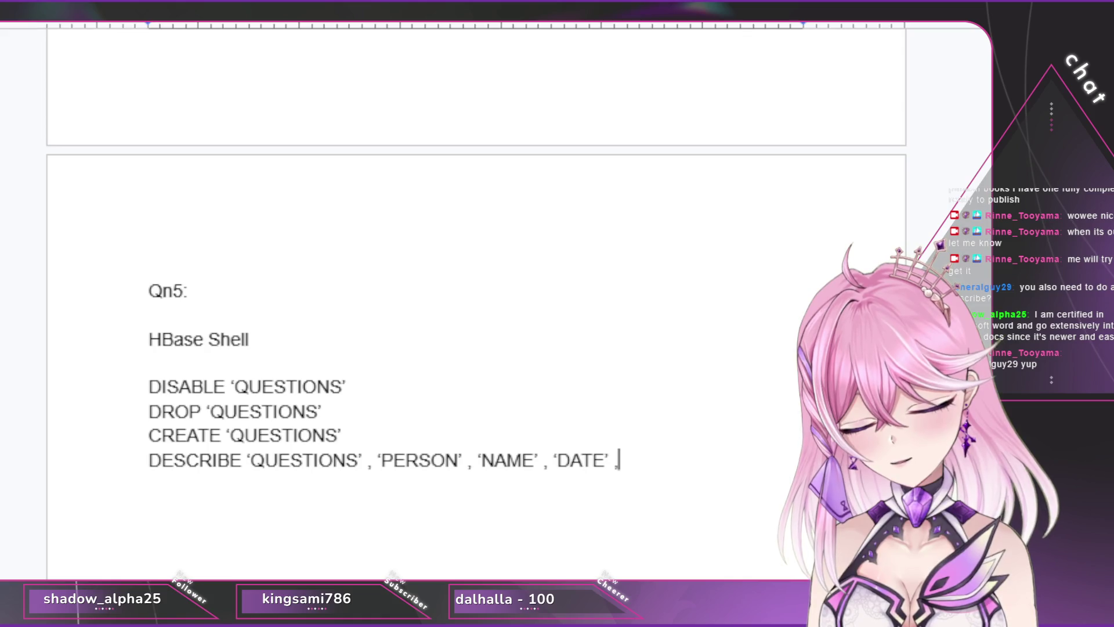
type("'CAR'")
key("BackSpace")
key("BackSpace")
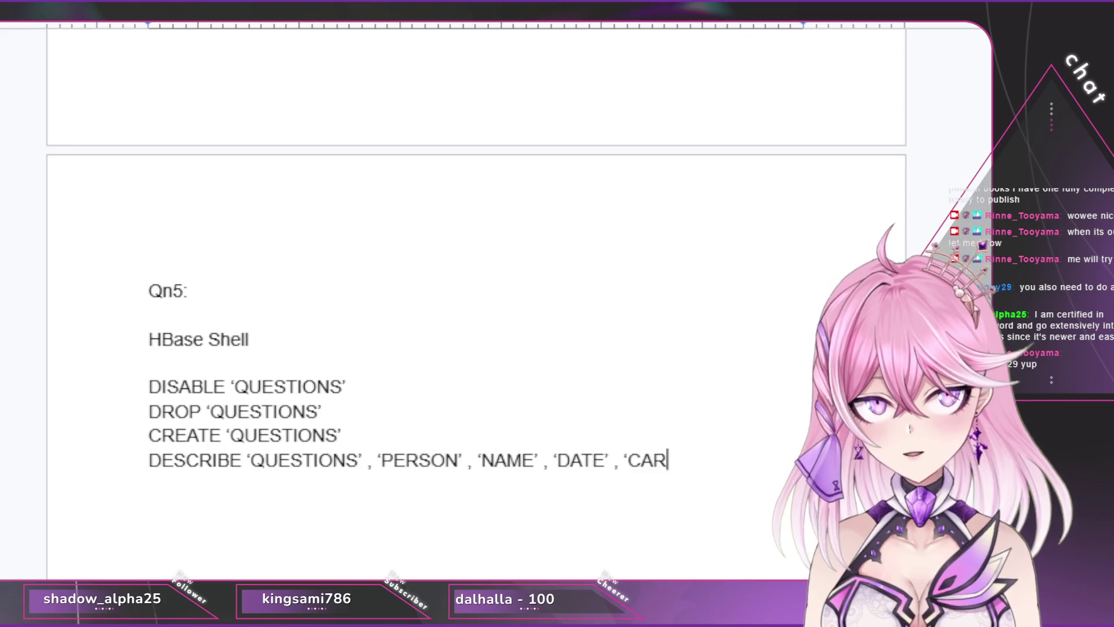
type(",")
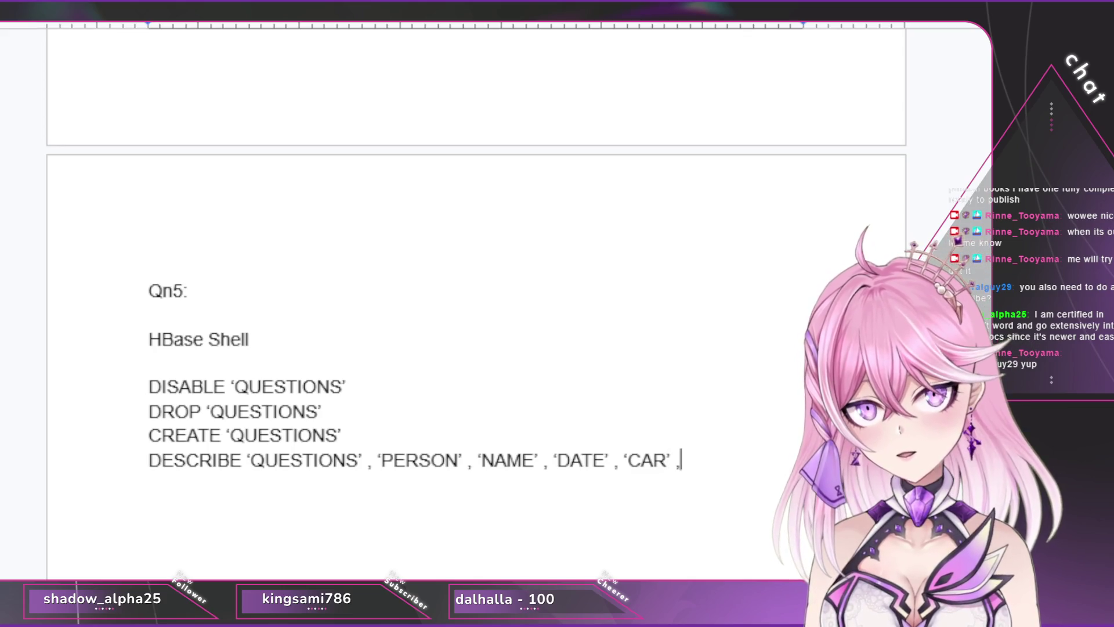
type(" '")
type("LOCAtiON")
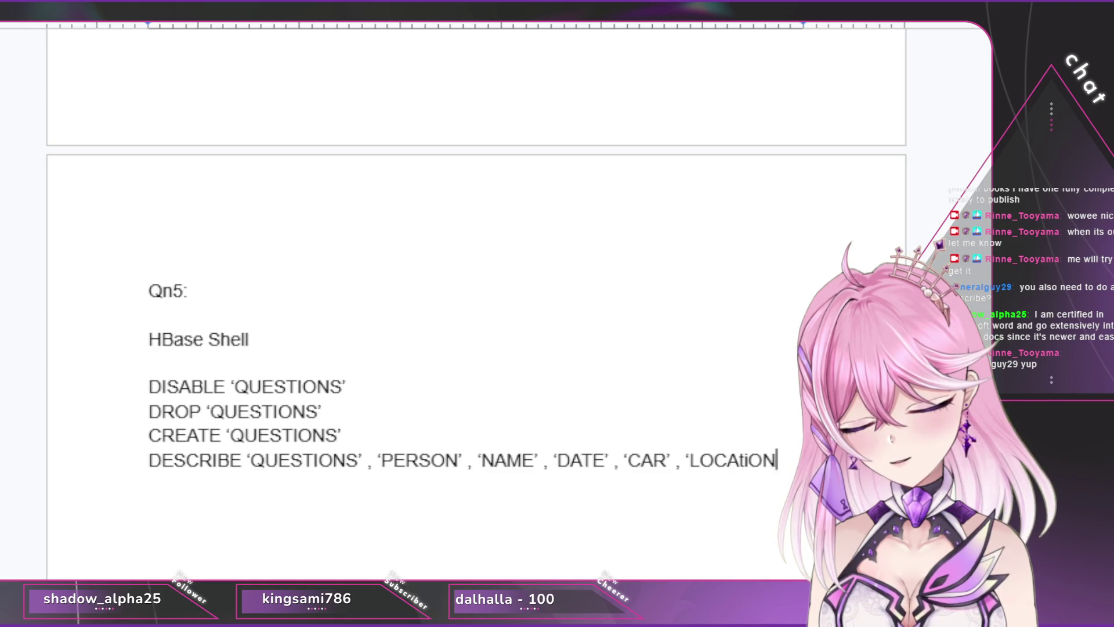
key("BackSpace")
key("BackSpace")
key("BackSpace")
key("BackSpace")
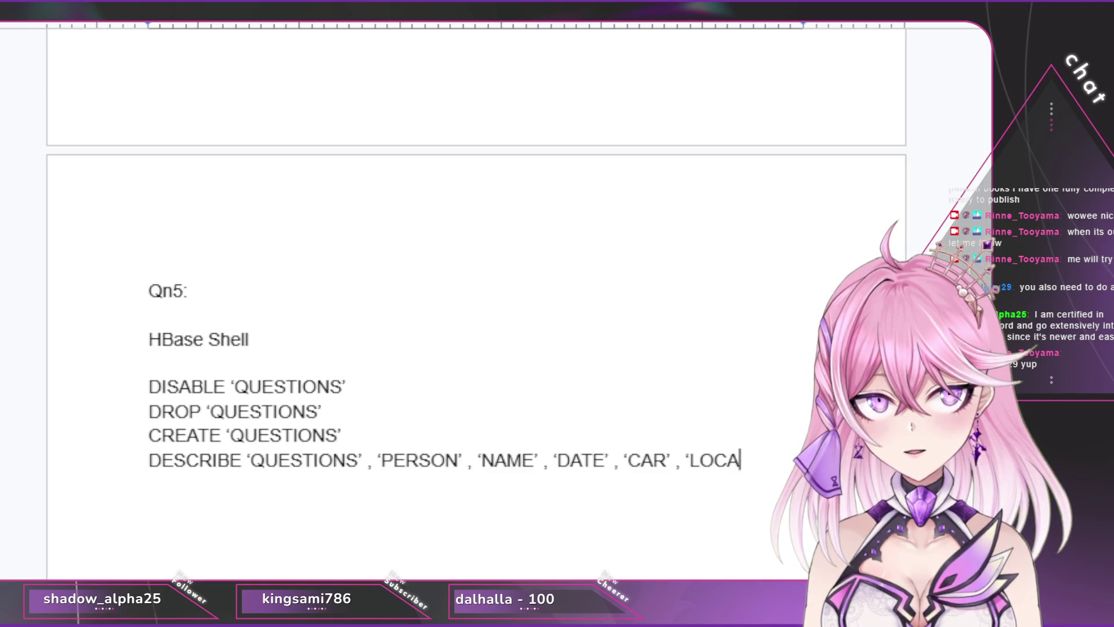
type("TION’")
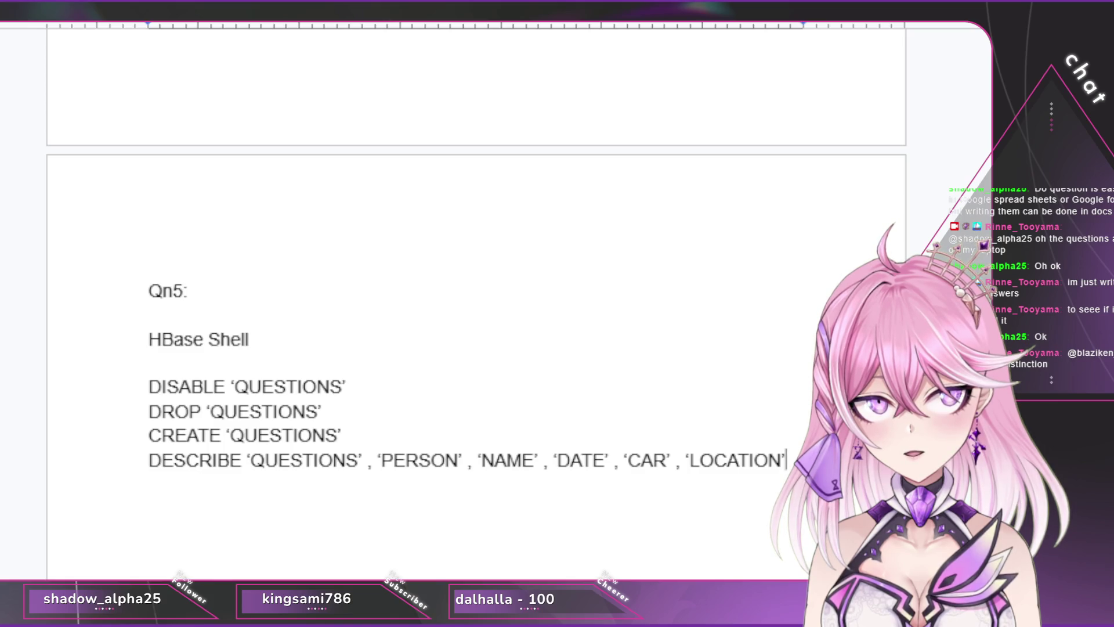
Start a new line below the DESCRIBE command for the PUT 'QUESTIONS' entry.
key("Return")
key("Return")
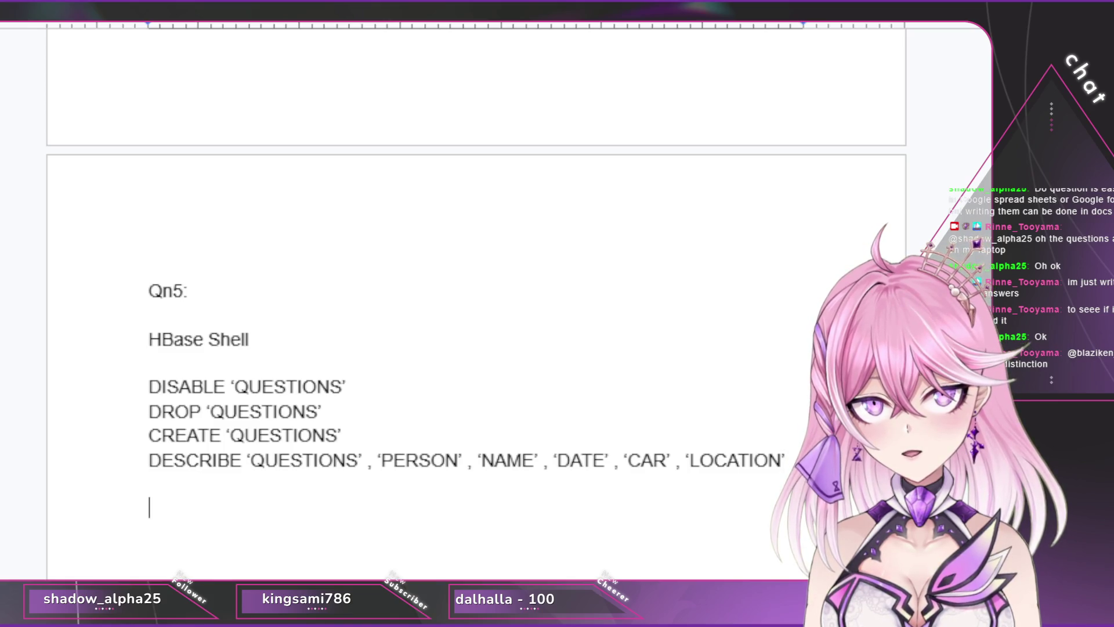
type("P")
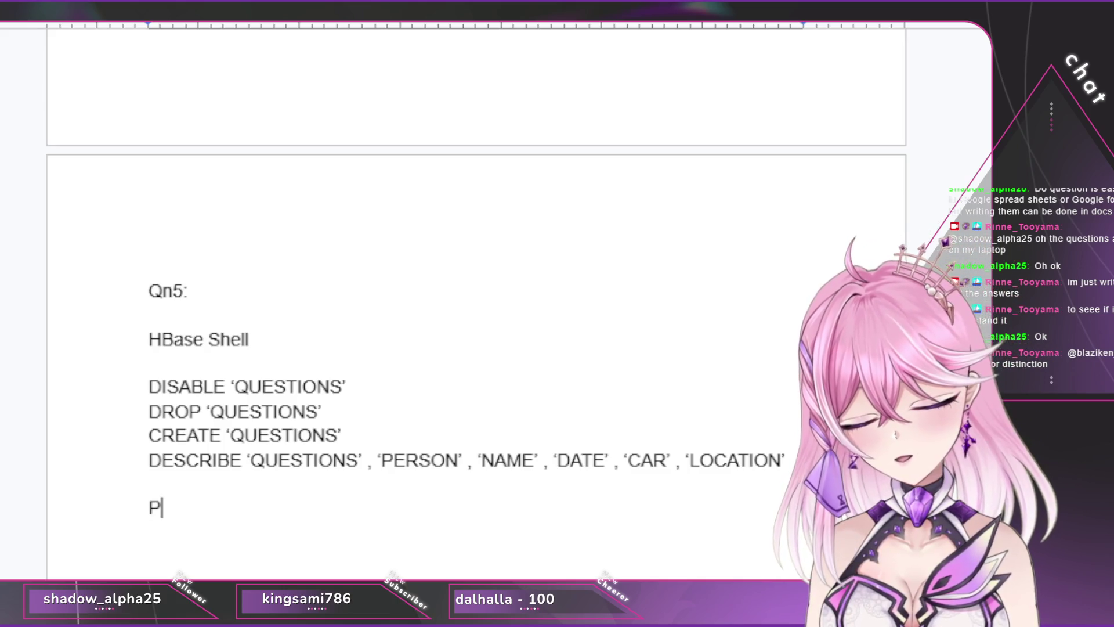
type("UT")
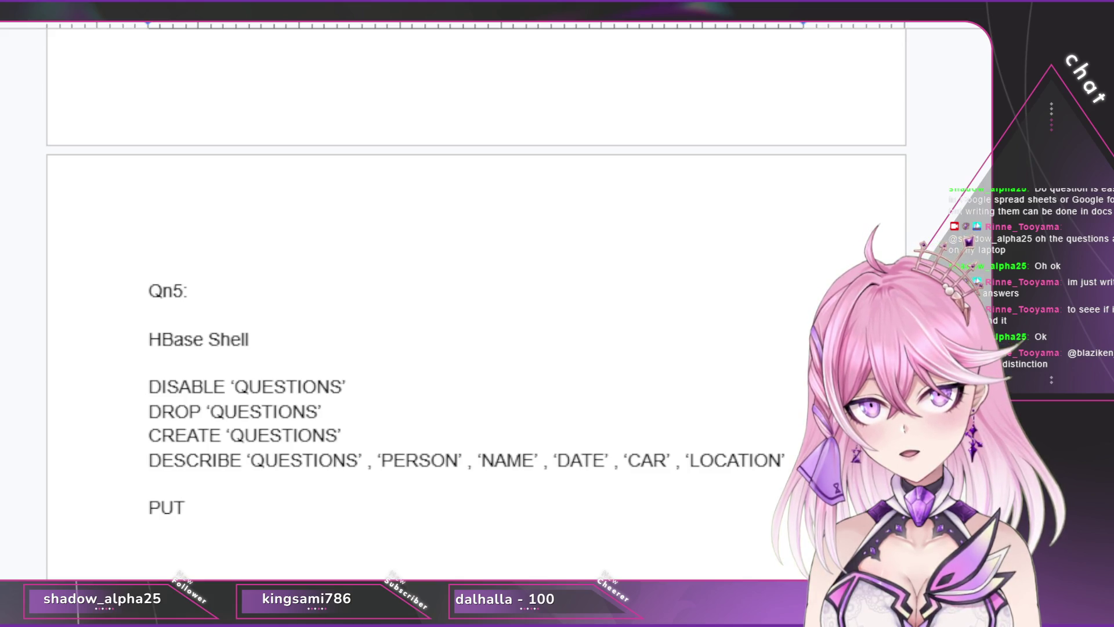
type(" 'QUESTIONS’")
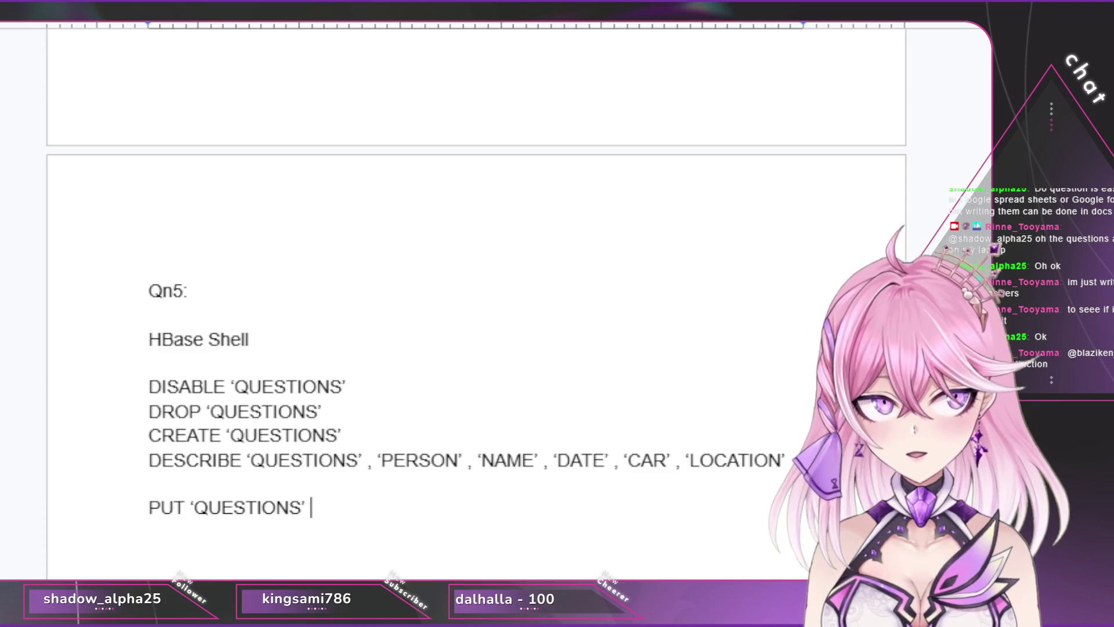